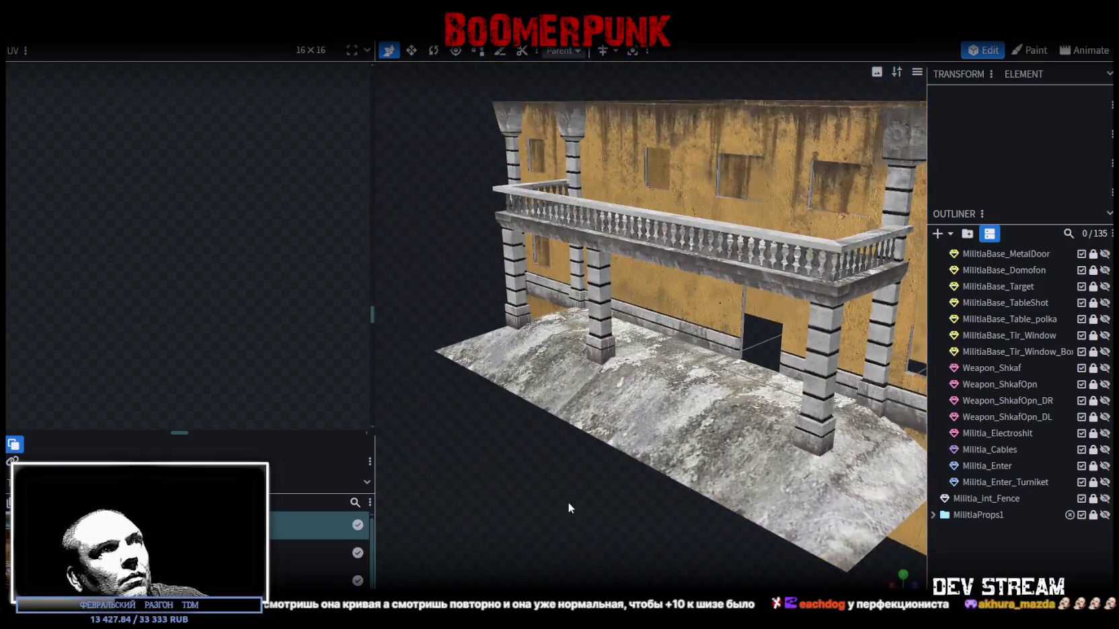
# Inspect the textured building from several angles, then narrow the UV panel to widen the viewport.
pyautogui.moveTo(568, 503)
pyautogui.mouseDown()
pyautogui.moveTo(624, 546)
pyautogui.moveTo(786, 492)
pyautogui.moveTo(748, 515)
pyautogui.moveTo(637, 534)
pyautogui.moveTo(574, 501)
pyautogui.mouseUp()
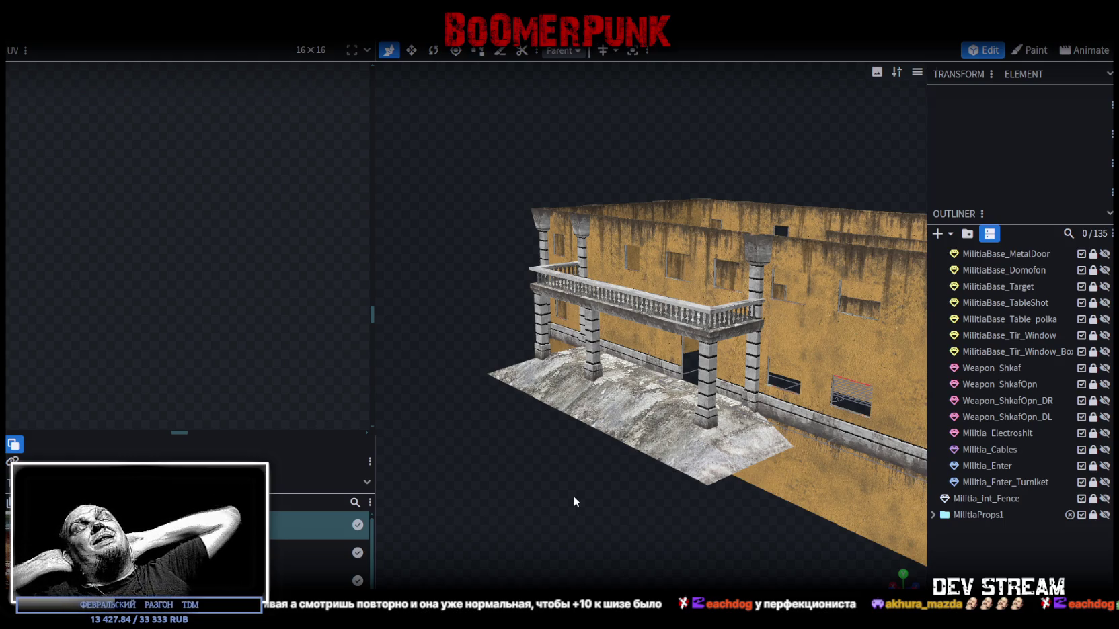
pyautogui.scroll(-2, 538, 493)
pyautogui.moveTo(538, 493)
pyautogui.mouseDown()
pyautogui.moveTo(689, 544)
pyautogui.moveTo(732, 521)
pyautogui.mouseUp()
pyautogui.scroll(5, 646, 527)
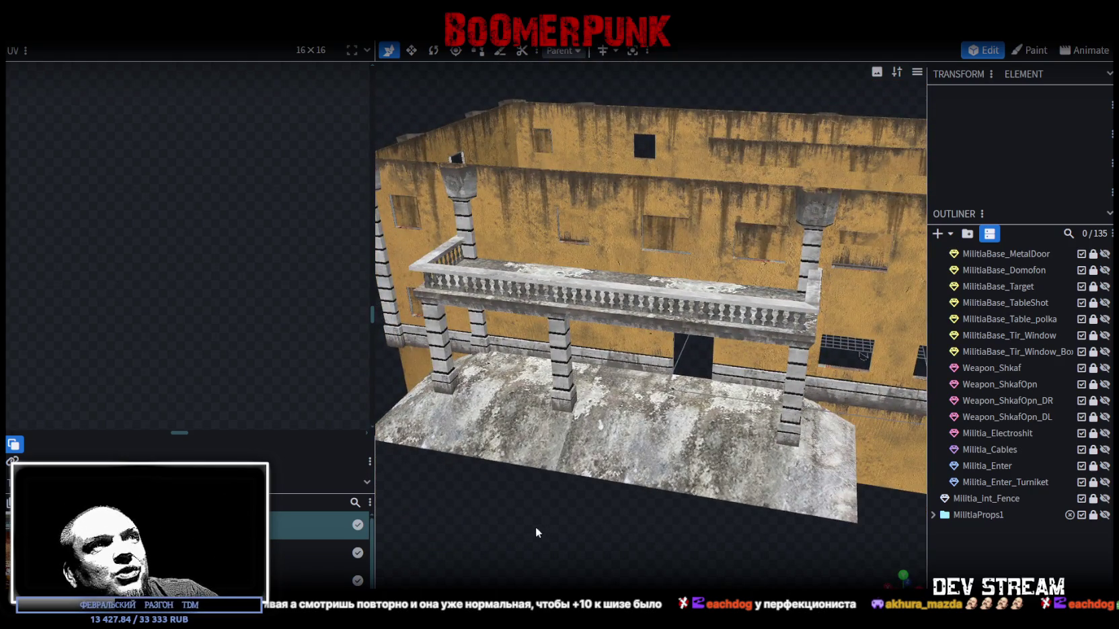
pyautogui.scroll(-5, 581, 538)
pyautogui.moveTo(622, 537)
pyautogui.mouseDown()
pyautogui.moveTo(581, 551)
pyautogui.moveTo(671, 553)
pyautogui.moveTo(563, 538)
pyautogui.moveTo(592, 529)
pyautogui.mouseUp()
pyautogui.scroll(4, 550, 534)
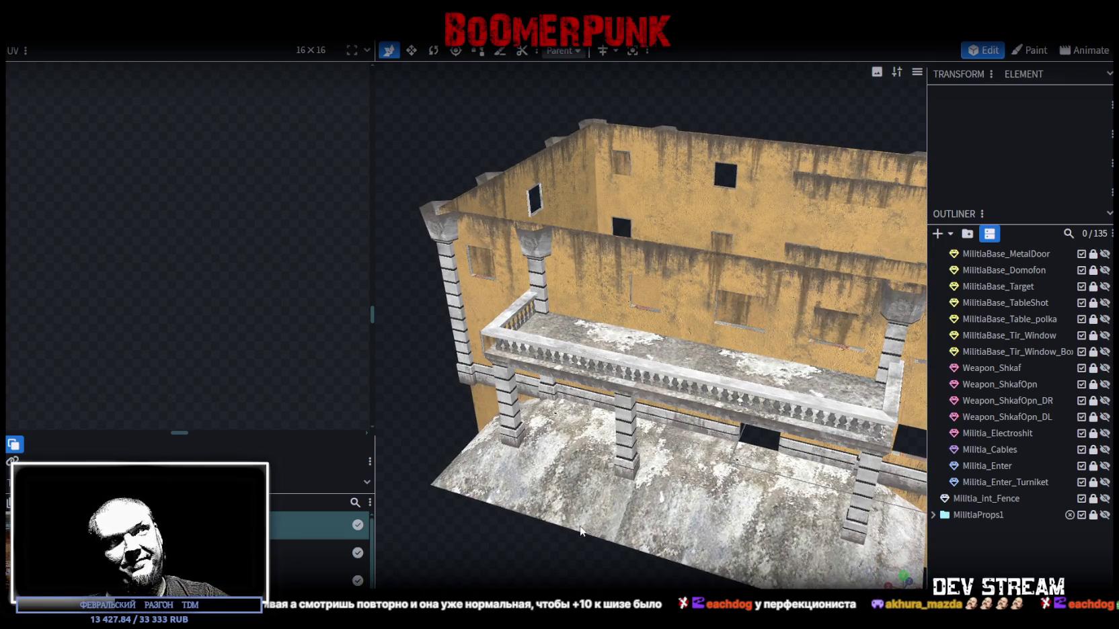
pyautogui.moveTo(588, 525); pyautogui.dragTo(536, 573)
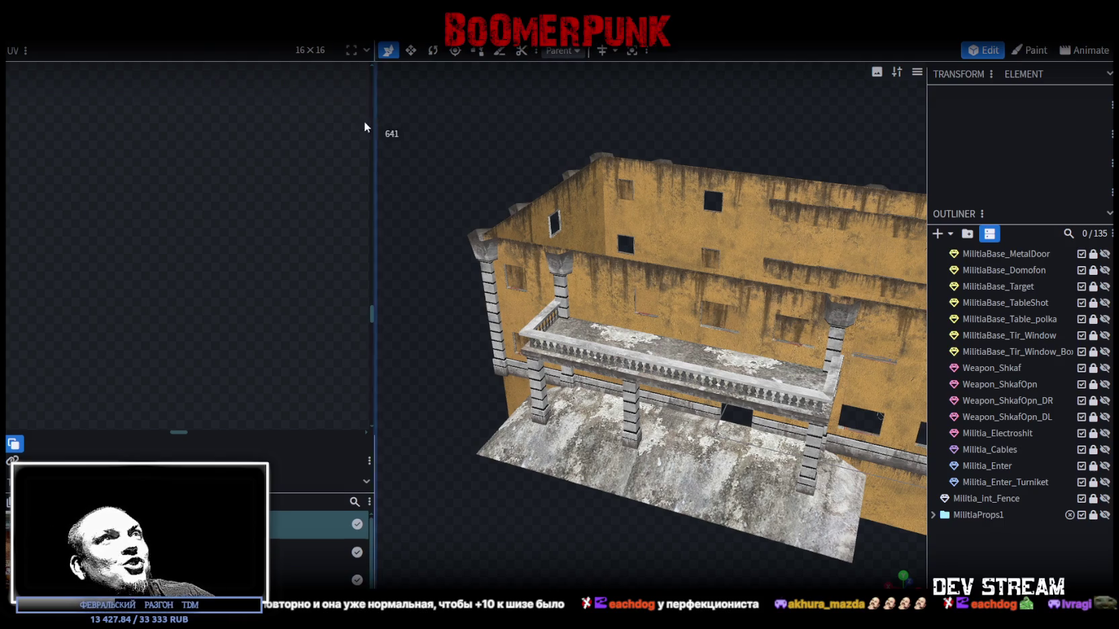
pyautogui.moveTo(372, 125); pyautogui.dragTo(214, 108)
# Export the model as FBX file Build0Tutor.fbx with ASCII encoding and scale 16.
pyautogui.click(101, 10)
pyautogui.moveTo(135, 265)
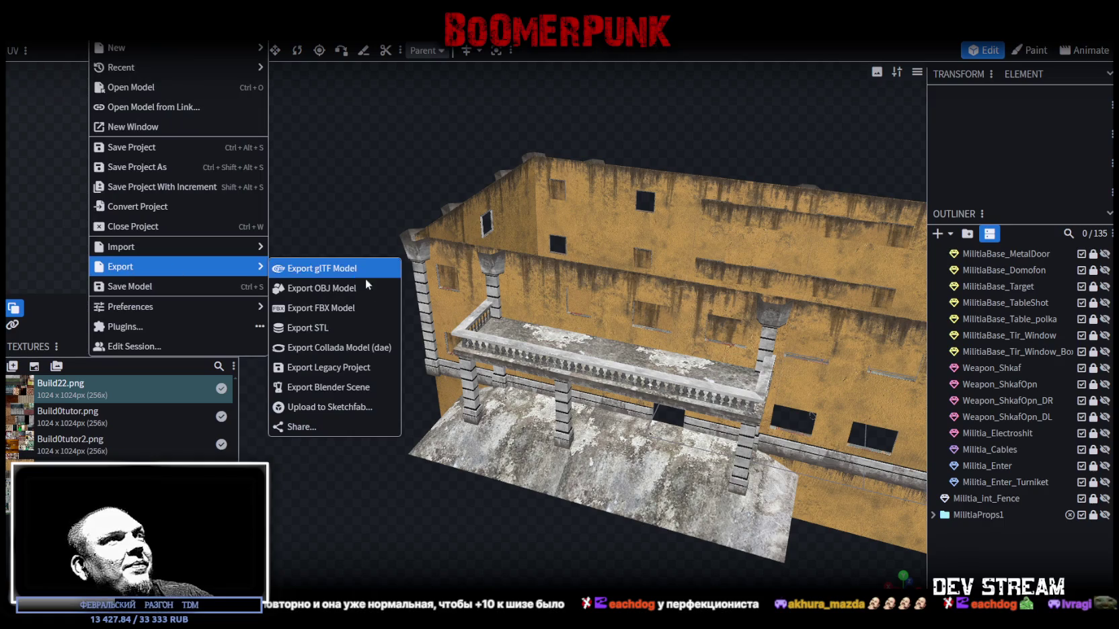
pyautogui.click(333, 308)
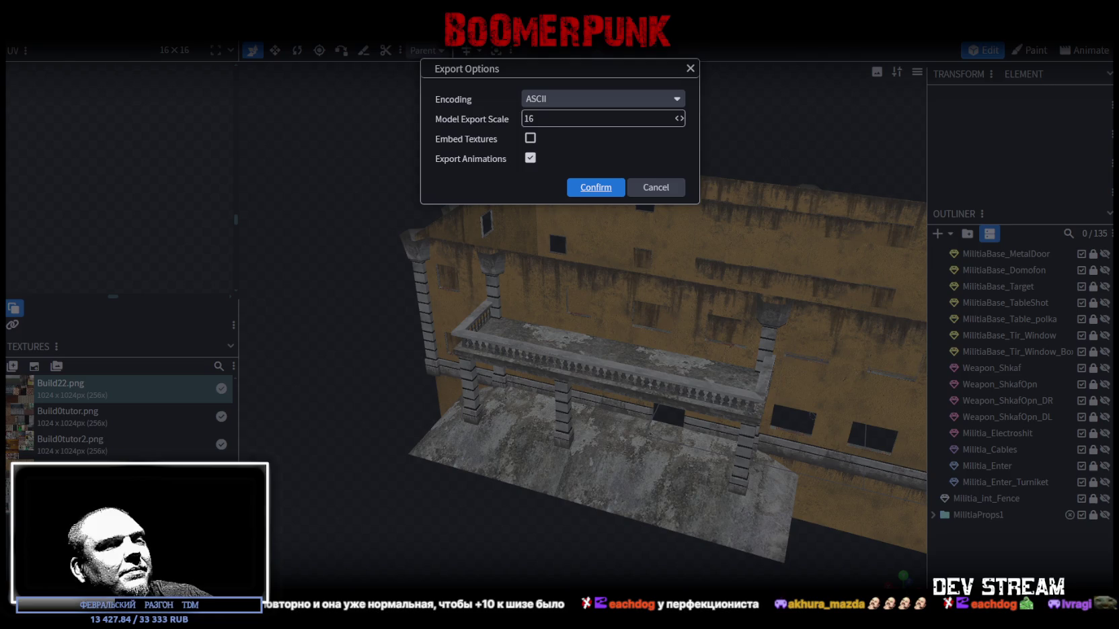
pyautogui.click(596, 187)
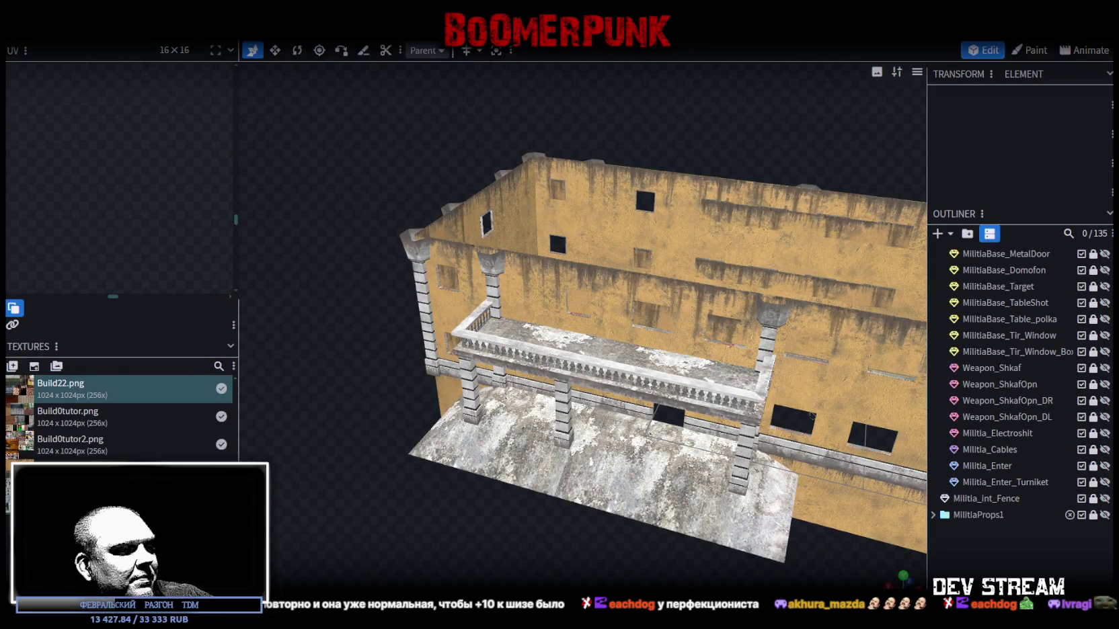
pyautogui.hotkey('alt', 'Tab')
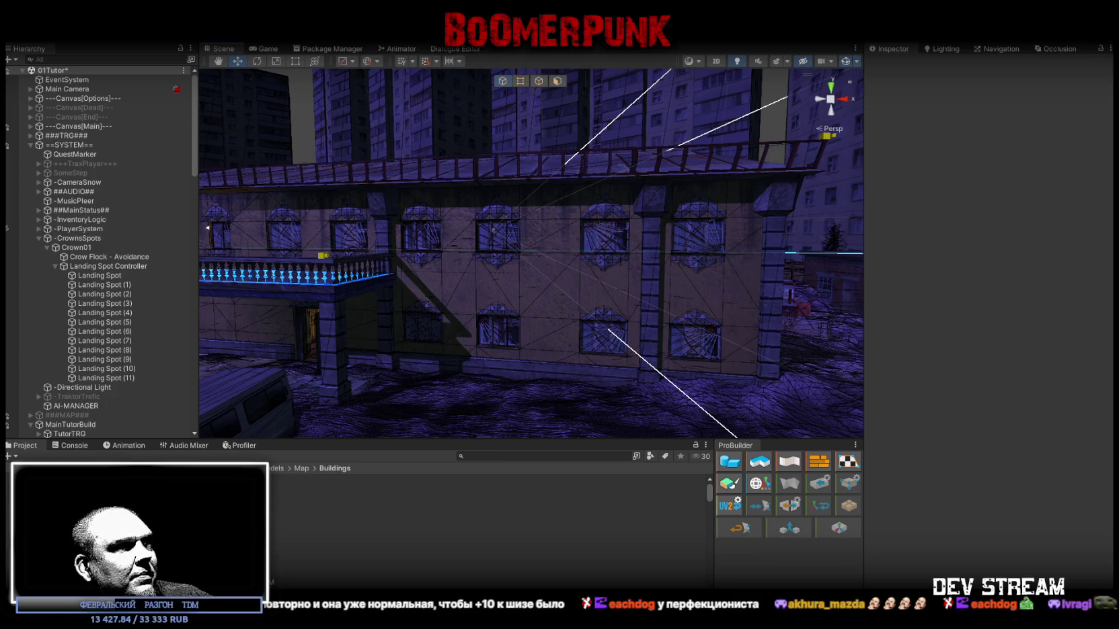
# Delete the Build0TutorNRM model asset from the Buildings folder.
pyautogui.click(272, 567)
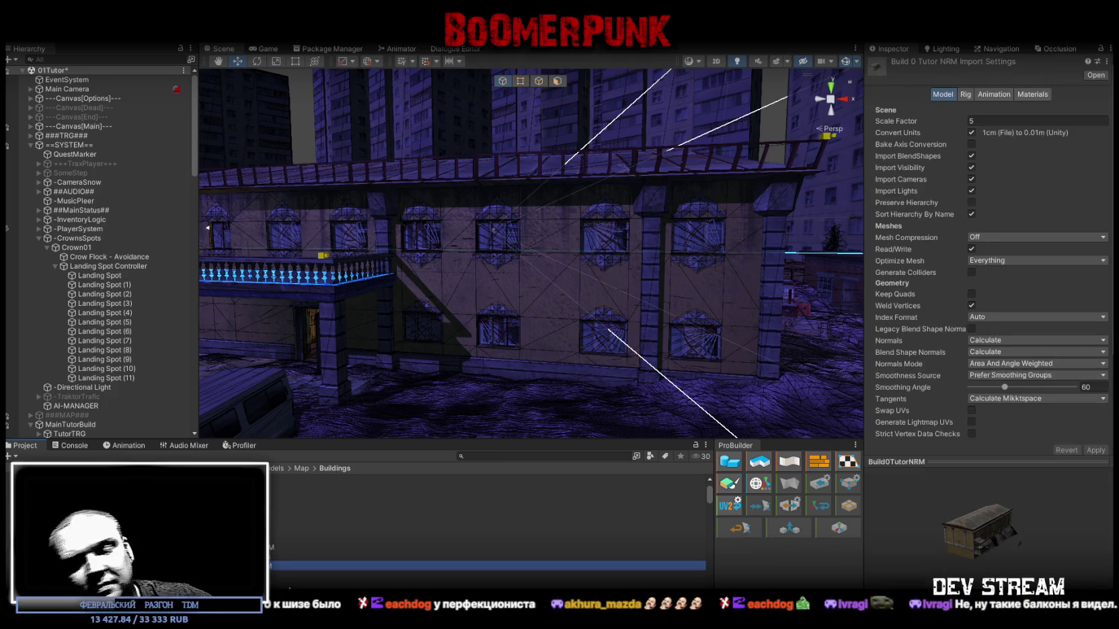
pyautogui.press('Delete')
pyautogui.click(594, 347)
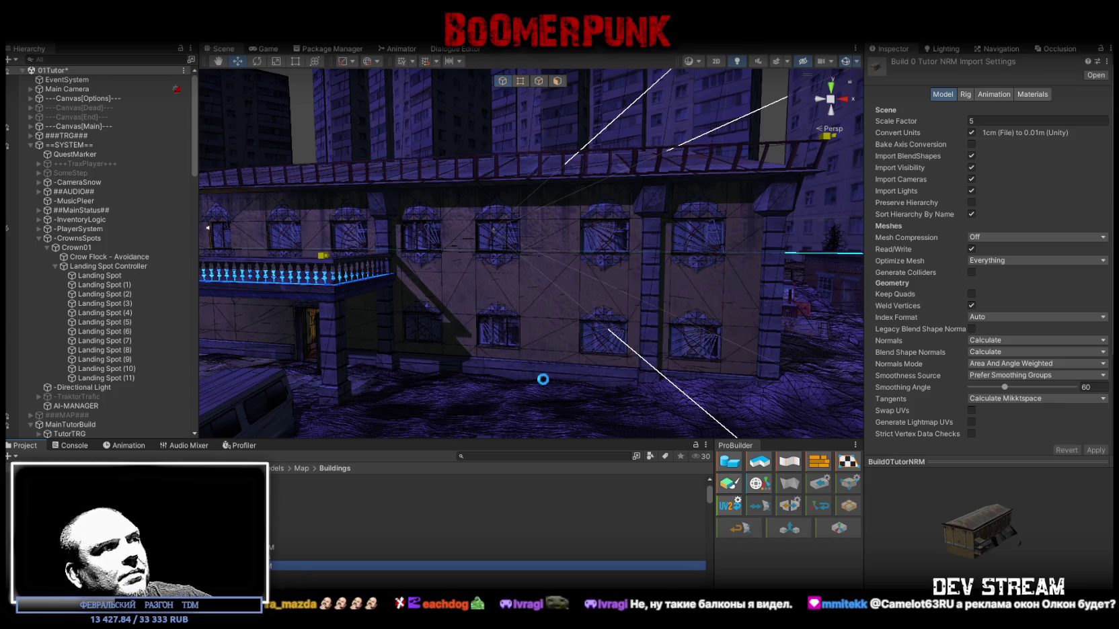
# Check the Console, return to the Buildings folder and orbit around the building.
pyautogui.click(74, 447)
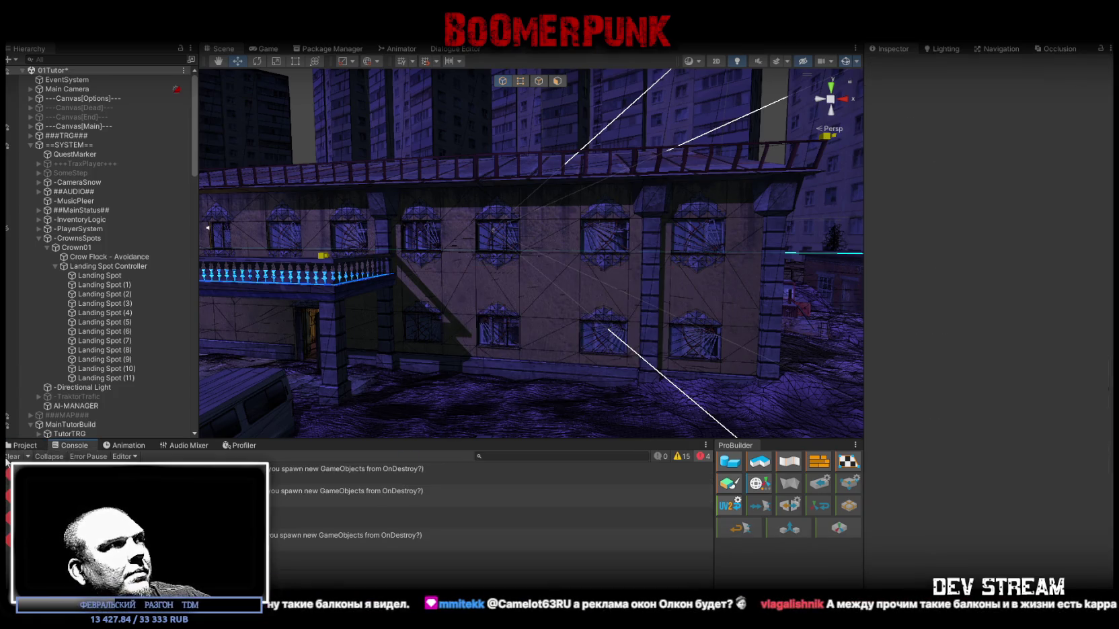
pyautogui.click(25, 446)
pyautogui.moveTo(626, 317)
pyautogui.mouseDown()
pyautogui.moveTo(544, 312)
pyautogui.moveTo(585, 333)
pyautogui.mouseUp()
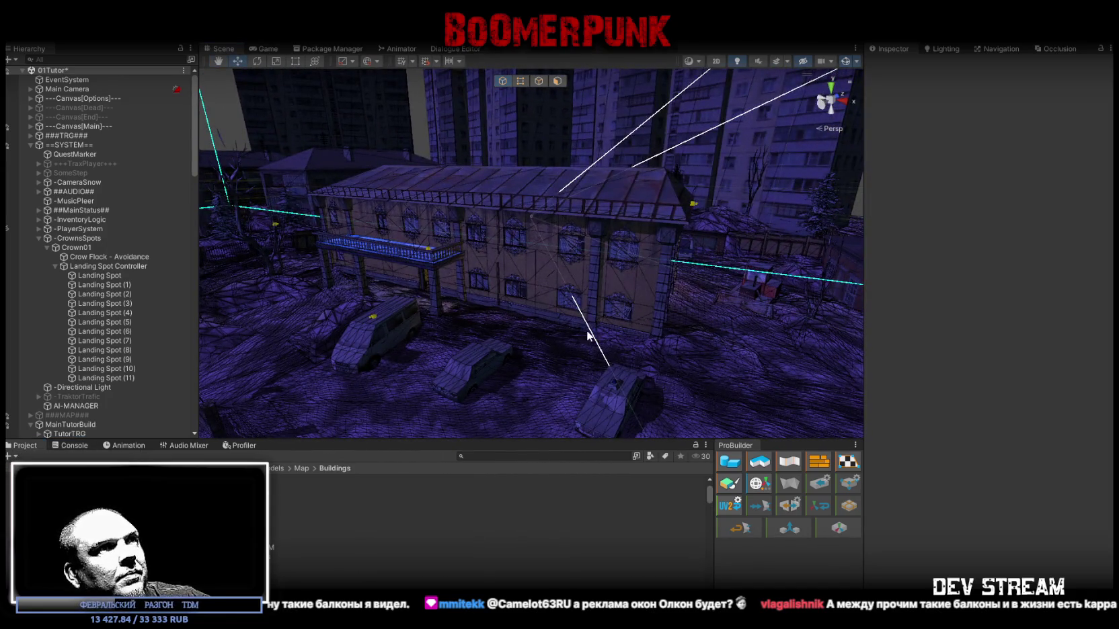
pyautogui.moveTo(565, 306)
pyautogui.mouseDown()
pyautogui.moveTo(615, 294)
pyautogui.moveTo(547, 302)
pyautogui.mouseUp()
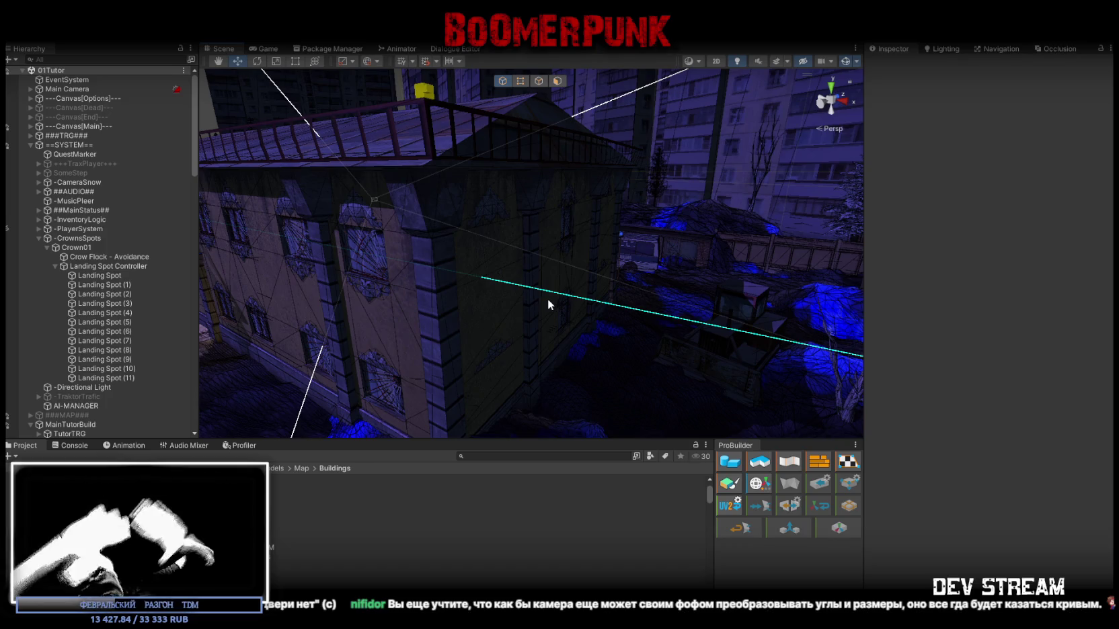
# Survey the yard, low roof, poster wall and surrounding tall buildings, then switch to Photoshop.
pyautogui.moveTo(589, 241)
pyautogui.mouseDown()
pyautogui.moveTo(498, 262)
pyautogui.moveTo(512, 262)
pyautogui.moveTo(566, 343)
pyautogui.moveTo(542, 325)
pyautogui.moveTo(646, 300)
pyautogui.moveTo(628, 304)
pyautogui.mouseUp()
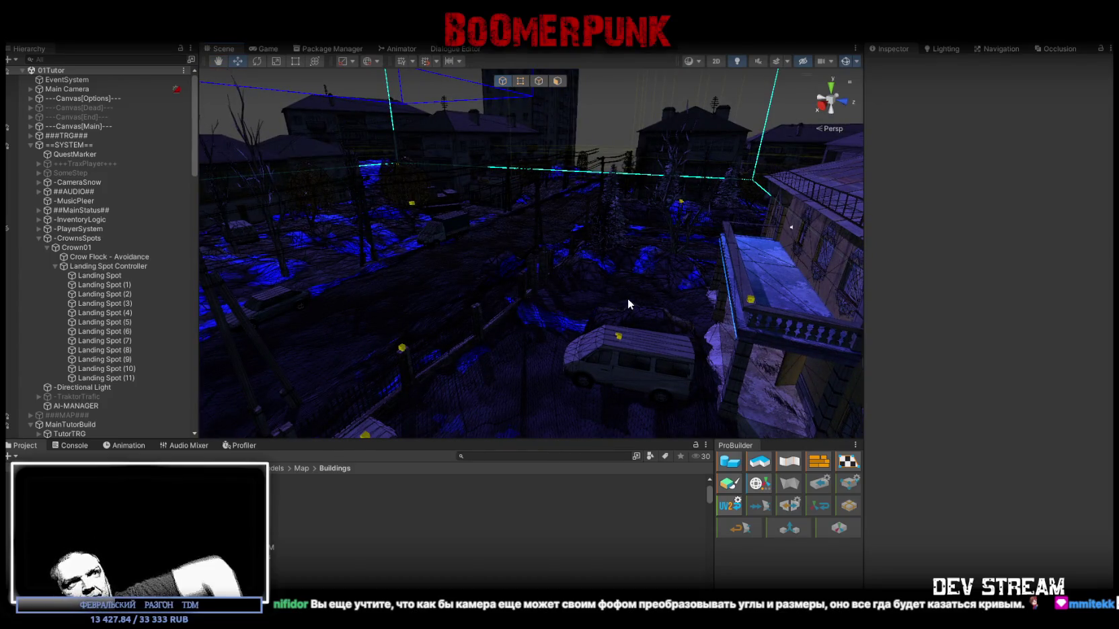
pyautogui.moveTo(636, 278)
pyautogui.mouseDown()
pyautogui.moveTo(517, 284)
pyautogui.moveTo(287, 332)
pyautogui.moveTo(267, 312)
pyautogui.moveTo(573, 296)
pyautogui.moveTo(573, 273)
pyautogui.moveTo(470, 290)
pyautogui.moveTo(482, 300)
pyautogui.mouseUp()
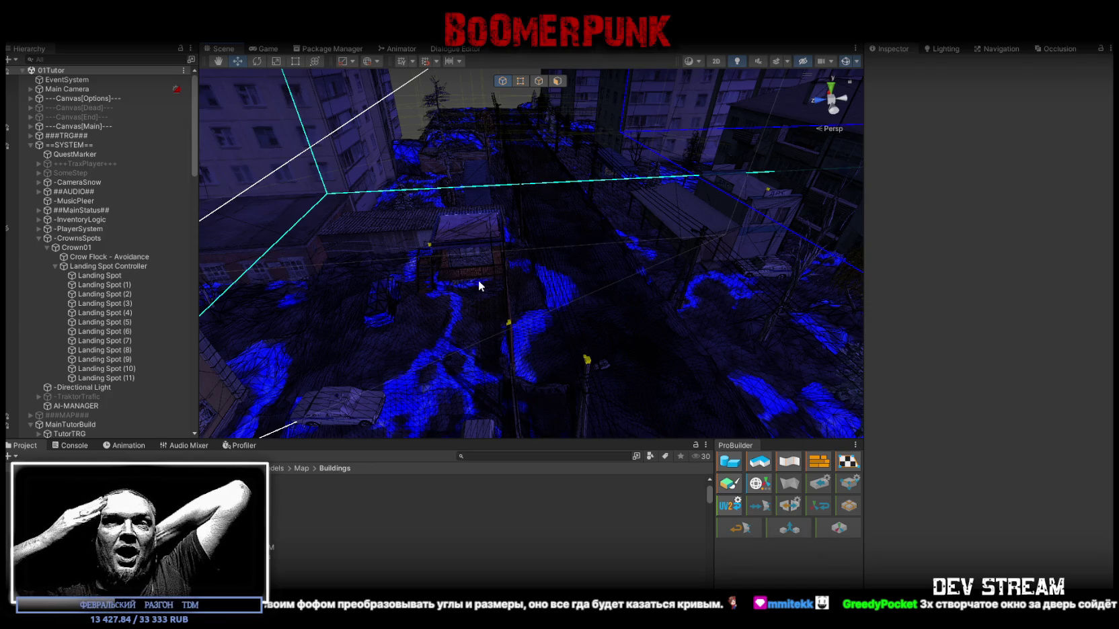
pyautogui.moveTo(570, 173)
pyautogui.mouseDown()
pyautogui.moveTo(542, 302)
pyautogui.moveTo(323, 279)
pyautogui.moveTo(345, 310)
pyautogui.moveTo(357, 268)
pyautogui.moveTo(609, 317)
pyautogui.moveTo(520, 289)
pyautogui.moveTo(591, 292)
pyautogui.moveTo(574, 284)
pyautogui.moveTo(582, 265)
pyautogui.moveTo(357, 276)
pyautogui.moveTo(374, 260)
pyautogui.moveTo(382, 320)
pyautogui.moveTo(625, 333)
pyautogui.moveTo(350, 317)
pyautogui.moveTo(298, 281)
pyautogui.moveTo(369, 125)
pyautogui.moveTo(363, 277)
pyautogui.moveTo(532, 332)
pyautogui.moveTo(694, 308)
pyautogui.mouseUp()
pyautogui.moveTo(423, 287)
pyautogui.mouseDown()
pyautogui.moveTo(220, 237)
pyautogui.moveTo(586, 257)
pyautogui.mouseUp()
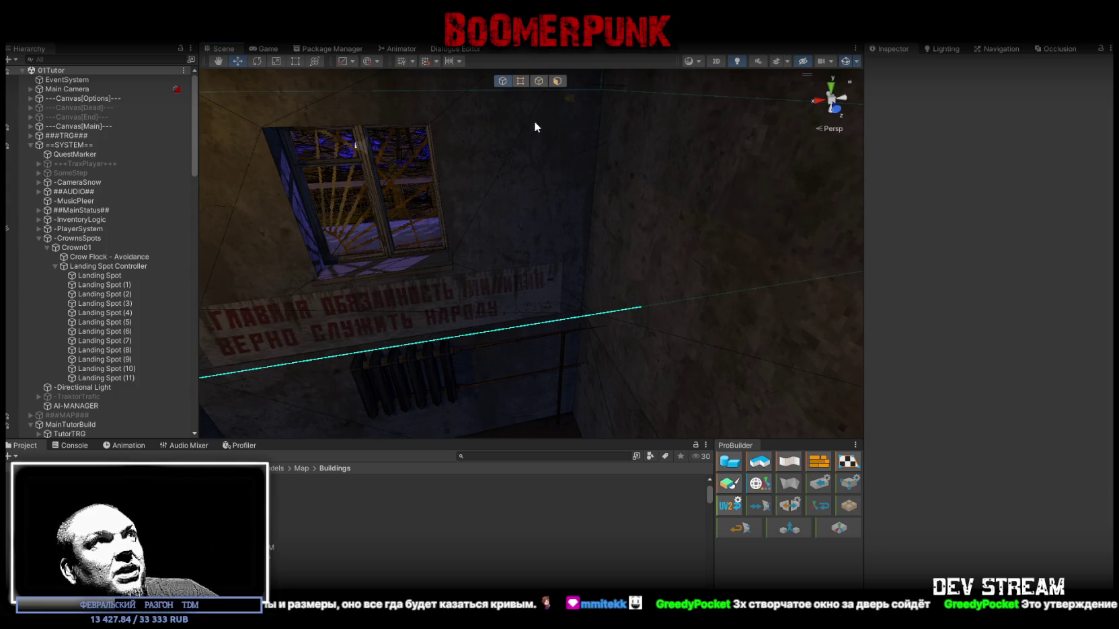
pyautogui.moveTo(447, 162)
pyautogui.mouseDown()
pyautogui.moveTo(430, 254)
pyautogui.moveTo(802, 289)
pyautogui.moveTo(685, 328)
pyautogui.moveTo(462, 267)
pyautogui.moveTo(510, 302)
pyautogui.moveTo(538, 300)
pyautogui.moveTo(494, 307)
pyautogui.moveTo(518, 314)
pyautogui.moveTo(558, 306)
pyautogui.moveTo(570, 315)
pyautogui.moveTo(616, 294)
pyautogui.moveTo(746, 309)
pyautogui.moveTo(585, 305)
pyautogui.moveTo(752, 307)
pyautogui.moveTo(248, 324)
pyautogui.moveTo(599, 278)
pyautogui.moveTo(580, 287)
pyautogui.moveTo(511, 278)
pyautogui.moveTo(482, 261)
pyautogui.moveTo(487, 272)
pyautogui.moveTo(524, 270)
pyautogui.moveTo(529, 407)
pyautogui.moveTo(363, 154)
pyautogui.moveTo(347, 110)
pyautogui.moveTo(332, 137)
pyautogui.moveTo(534, 201)
pyautogui.moveTo(545, 242)
pyautogui.moveTo(534, 256)
pyautogui.mouseUp()
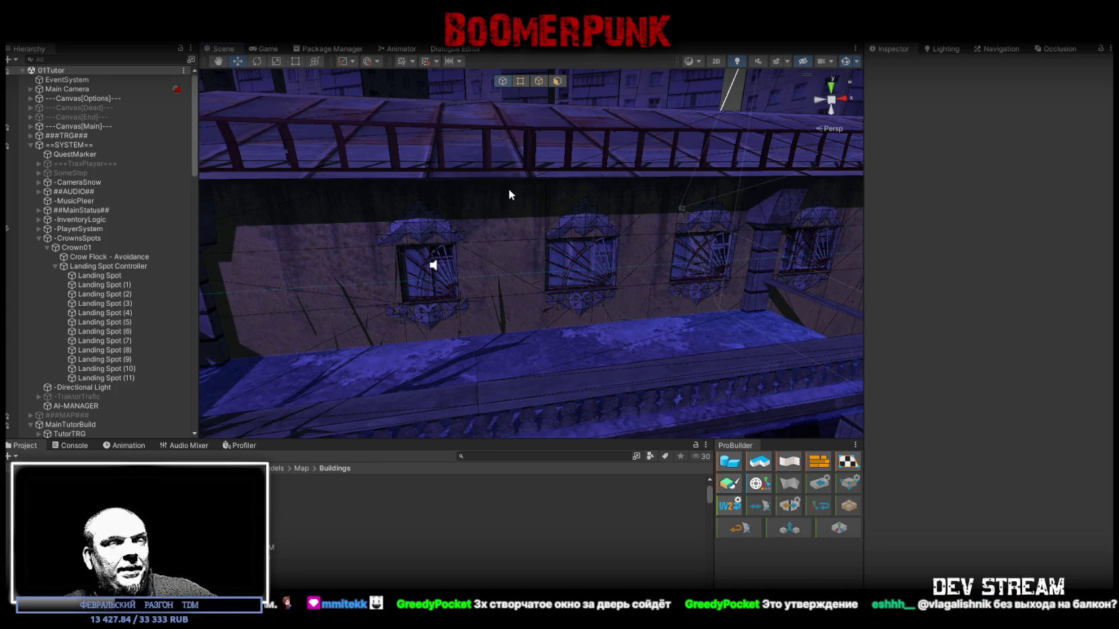
pyautogui.moveTo(738, 136)
pyautogui.mouseDown()
pyautogui.moveTo(796, 183)
pyautogui.moveTo(737, 227)
pyautogui.moveTo(538, 282)
pyautogui.moveTo(587, 314)
pyautogui.moveTo(663, 318)
pyautogui.mouseUp()
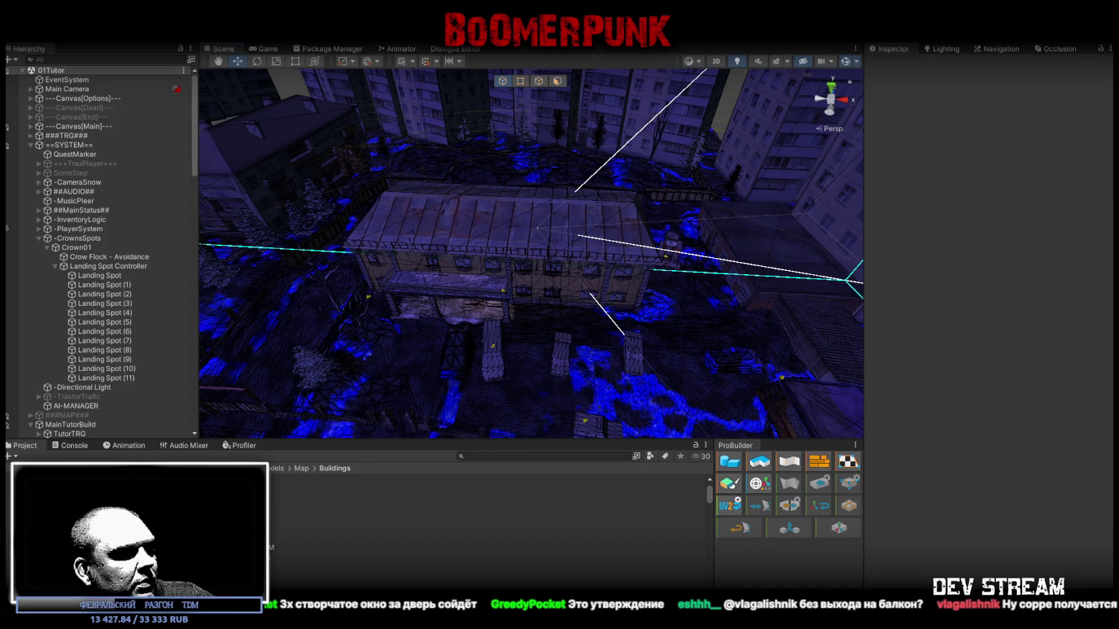
pyautogui.hotkey('alt', 'Tab')
pyautogui.scroll(-2, 595, 477)
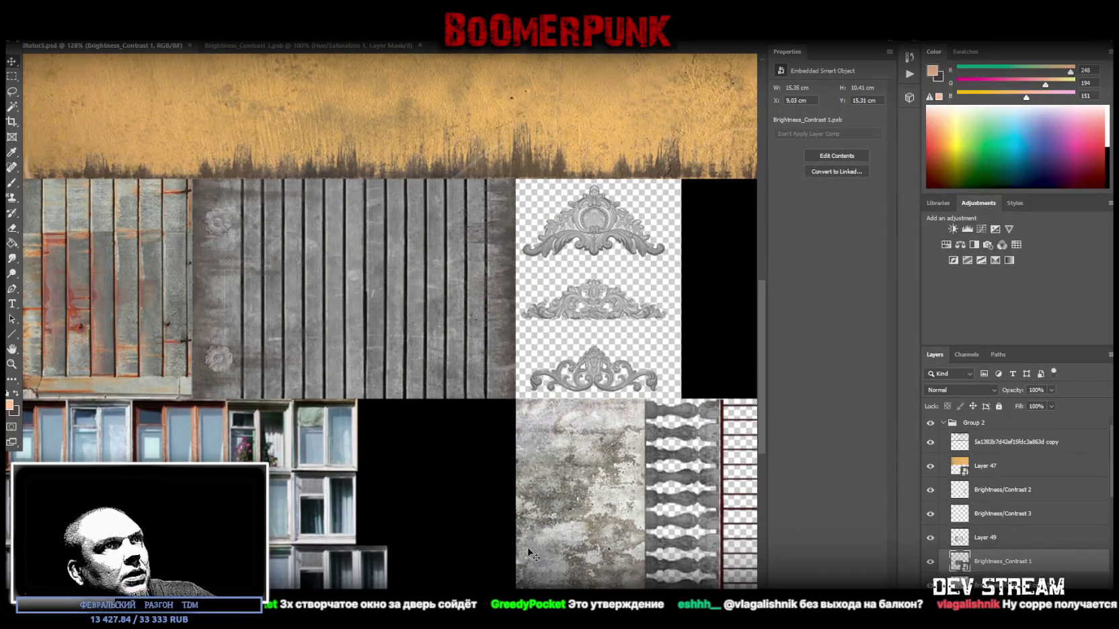
# Place the wrought-iron gate image beside the ornaments on the atlas as layer agr11.
pyautogui.rightClick(595, 477)
pyautogui.click(476, 514)
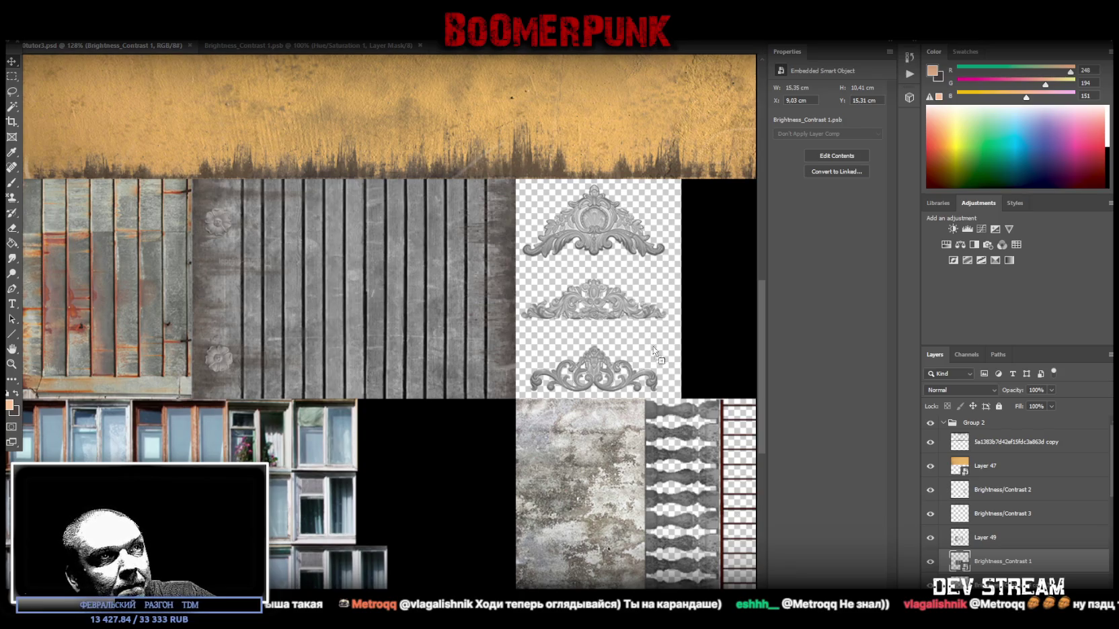
pyautogui.moveTo(479, 348)
pyautogui.mouseDown()
pyautogui.moveTo(493, 324)
pyautogui.moveTo(753, 295)
pyautogui.mouseUp()
pyautogui.moveTo(658, 409)
pyautogui.mouseDown()
pyautogui.moveTo(373, 415)
pyautogui.moveTo(398, 425)
pyautogui.moveTo(389, 428)
pyautogui.mouseUp()
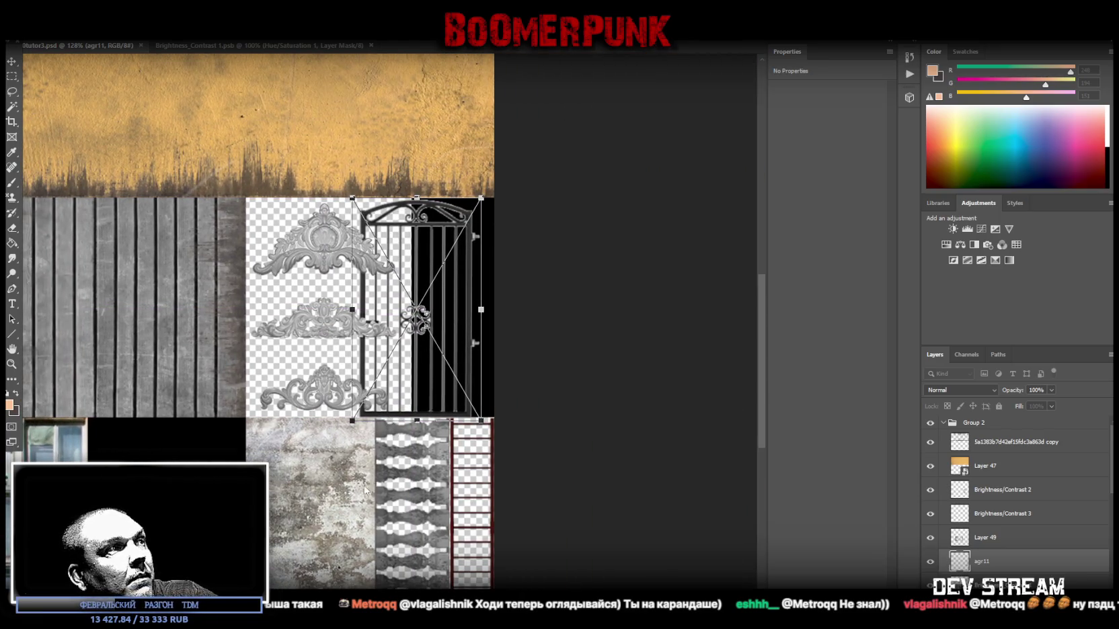
# Commit the gate placement and shrink it to fit beside the ornaments.
pyautogui.press('Return')
pyautogui.moveTo(367, 330)
pyautogui.mouseDown()
pyautogui.moveTo(125, 488)
pyautogui.moveTo(133, 547)
pyautogui.moveTo(369, 355)
pyautogui.moveTo(374, 323)
pyautogui.mouseUp()
pyautogui.scroll(-1, 134, 543)
pyautogui.hotkey('ctrl', 't')
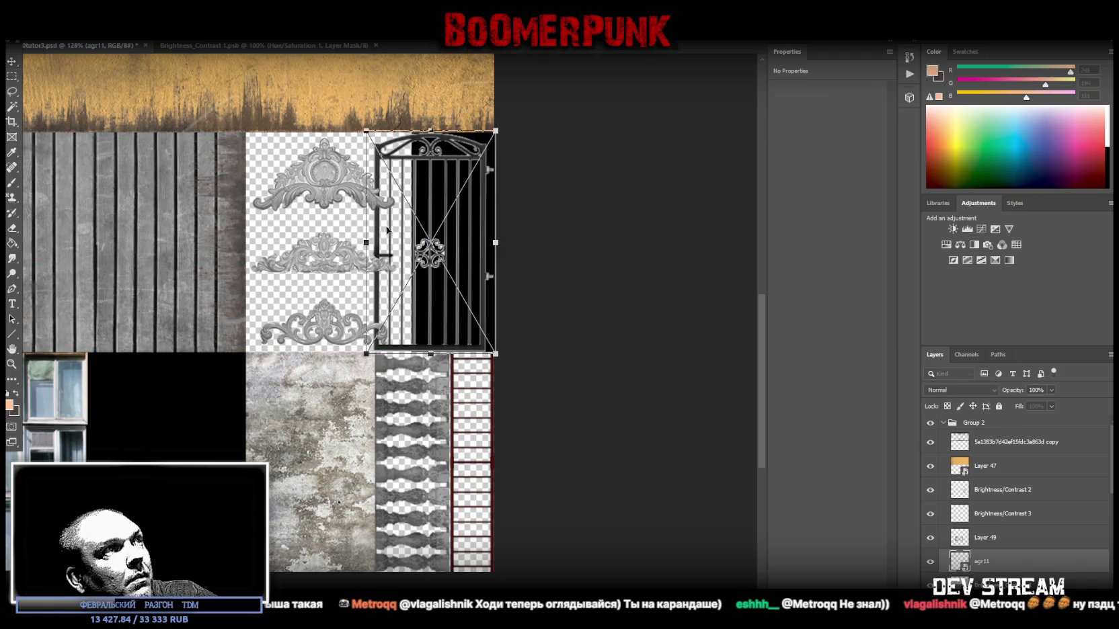
pyautogui.moveTo(367, 242)
pyautogui.mouseDown()
pyautogui.moveTo(437, 241)
pyautogui.moveTo(438, 277)
pyautogui.moveTo(412, 279)
pyautogui.moveTo(487, 302)
pyautogui.moveTo(538, 276)
pyautogui.moveTo(511, 277)
pyautogui.mouseUp()
pyautogui.press('Return')
# Zoom in on the gate and open its agr11.png smart object for editing.
pyautogui.press('z')
pyautogui.click(503, 275)
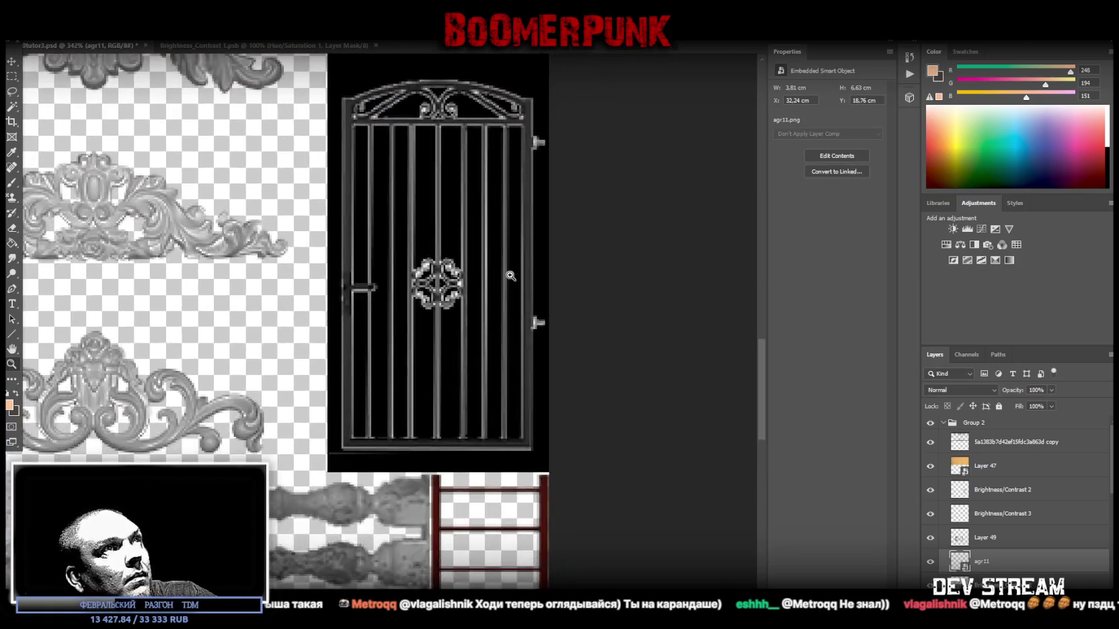
pyautogui.doubleClick(960, 560)
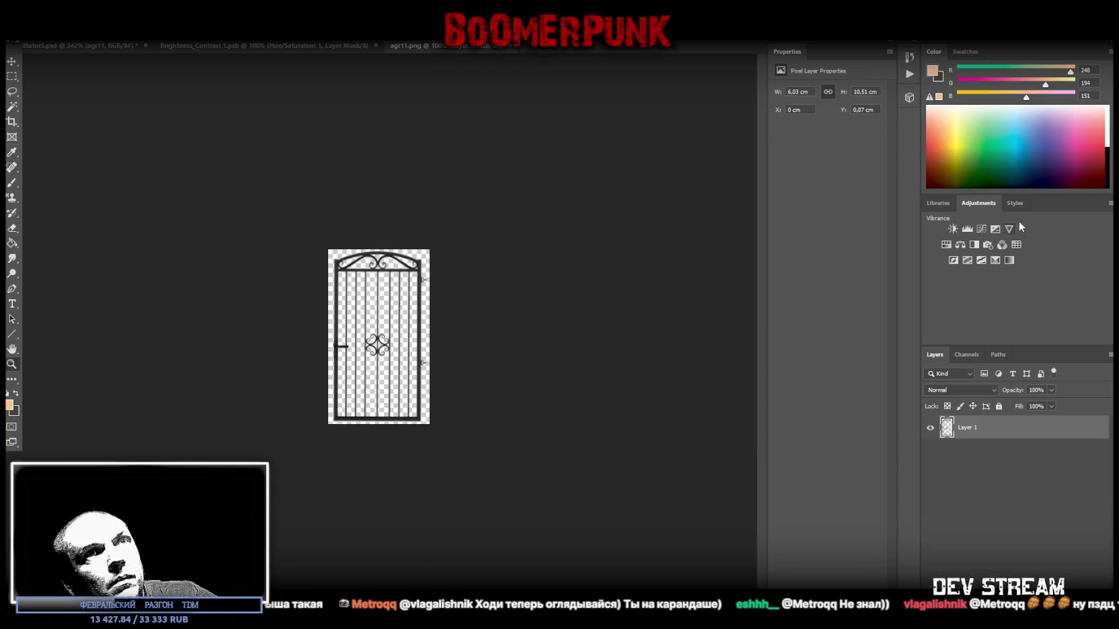
# Fit the gate image to screen and duplicate Layer 1 as Layer 1 copy.
pyautogui.click(11, 366)
pyautogui.hotkey('ctrl', '0')
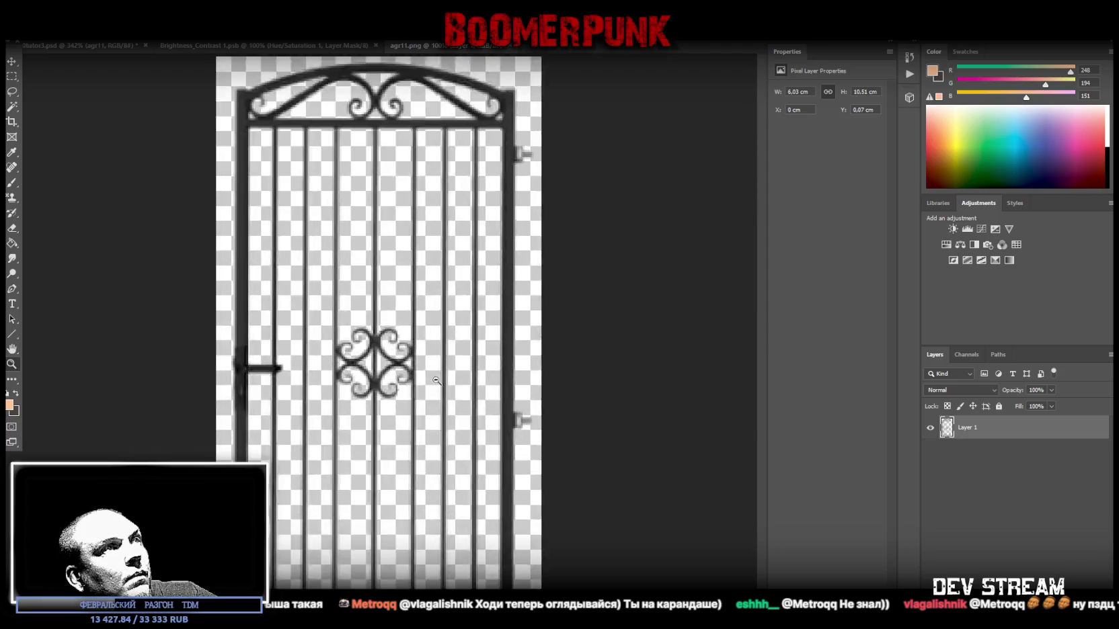
pyautogui.rightClick(979, 420)
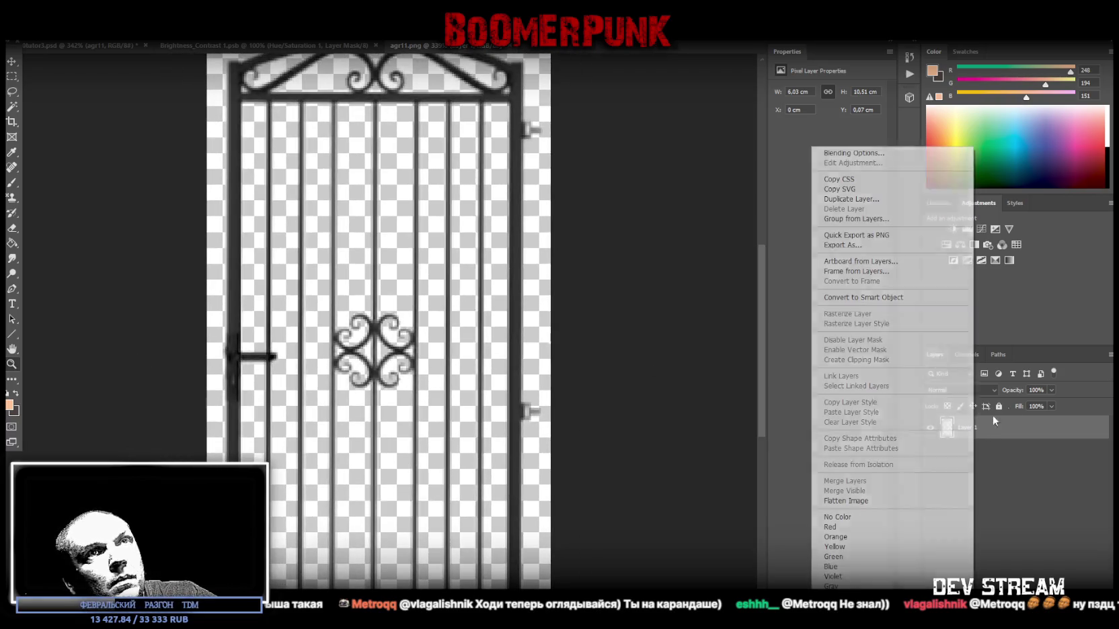
pyautogui.click(857, 200)
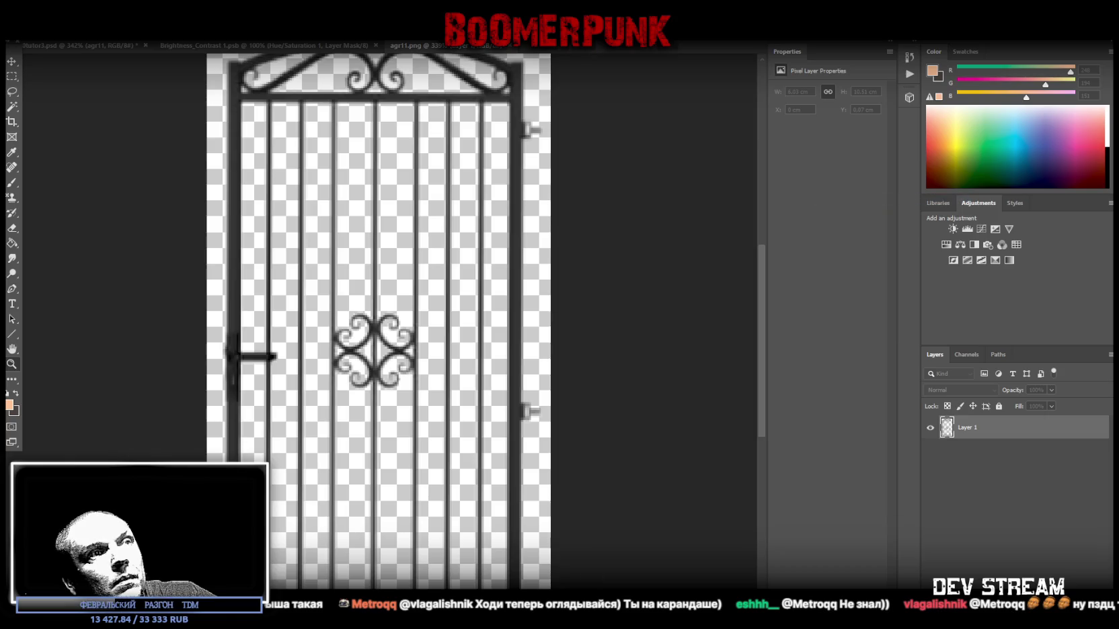
pyautogui.press('Return')
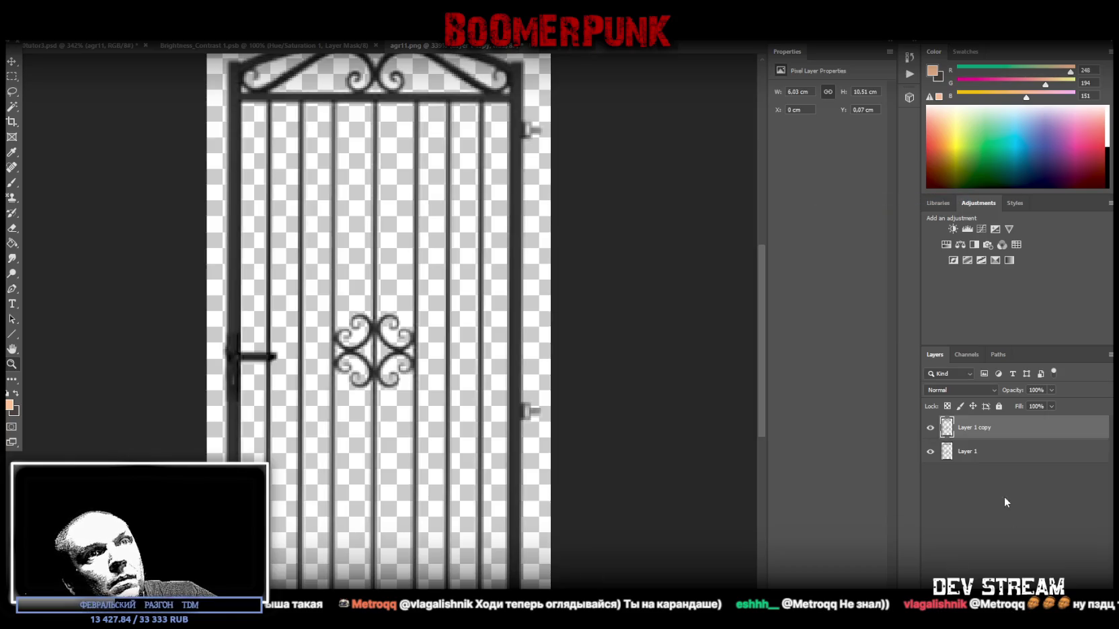
# Apply the same stroke style preset to Layer 1 and Layer 1 copy.
pyautogui.click(981, 456)
pyautogui.click(1016, 203)
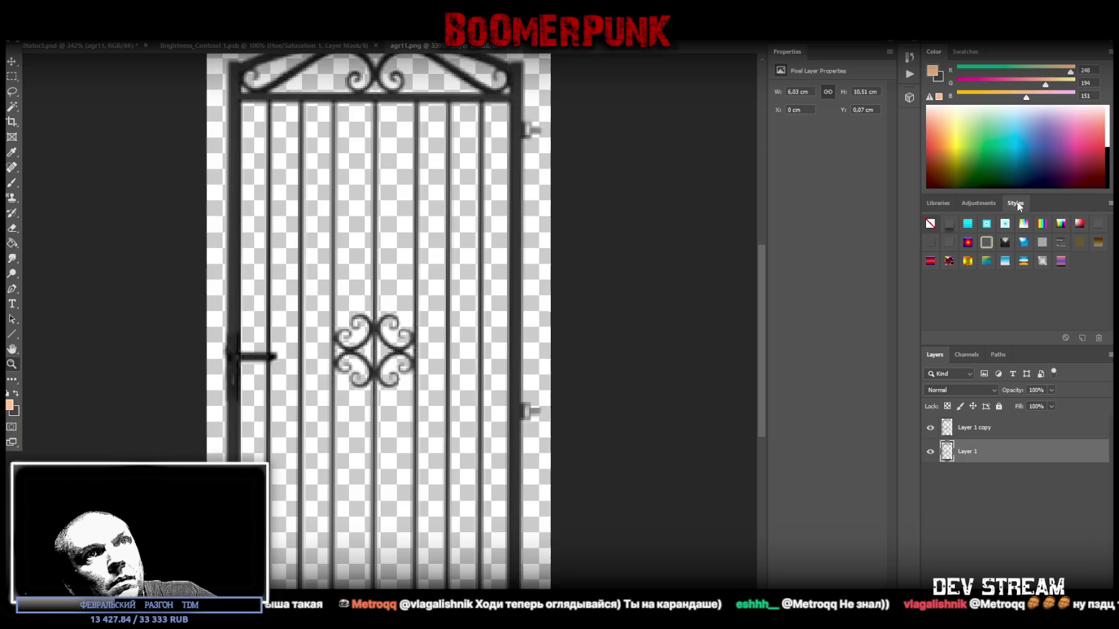
pyautogui.click(948, 243)
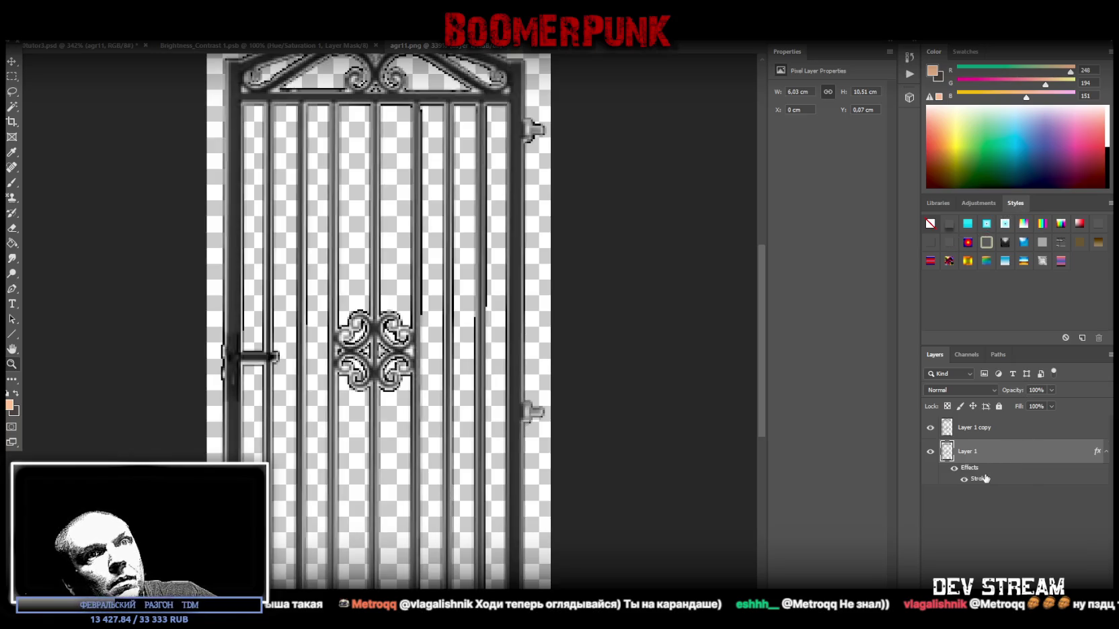
pyautogui.press('space')
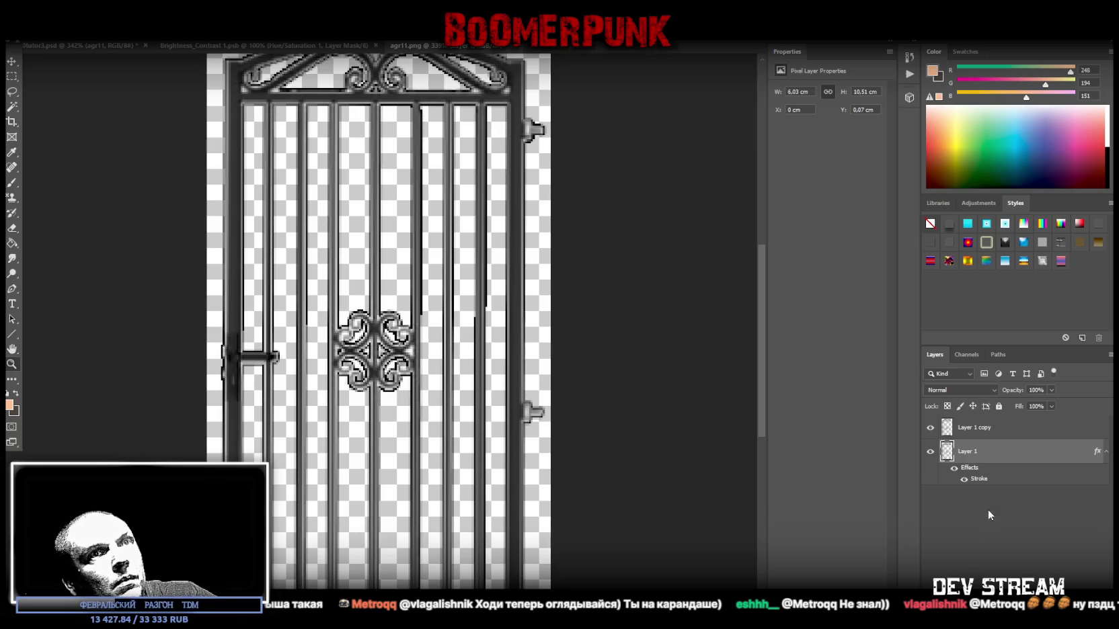
pyautogui.click(987, 428)
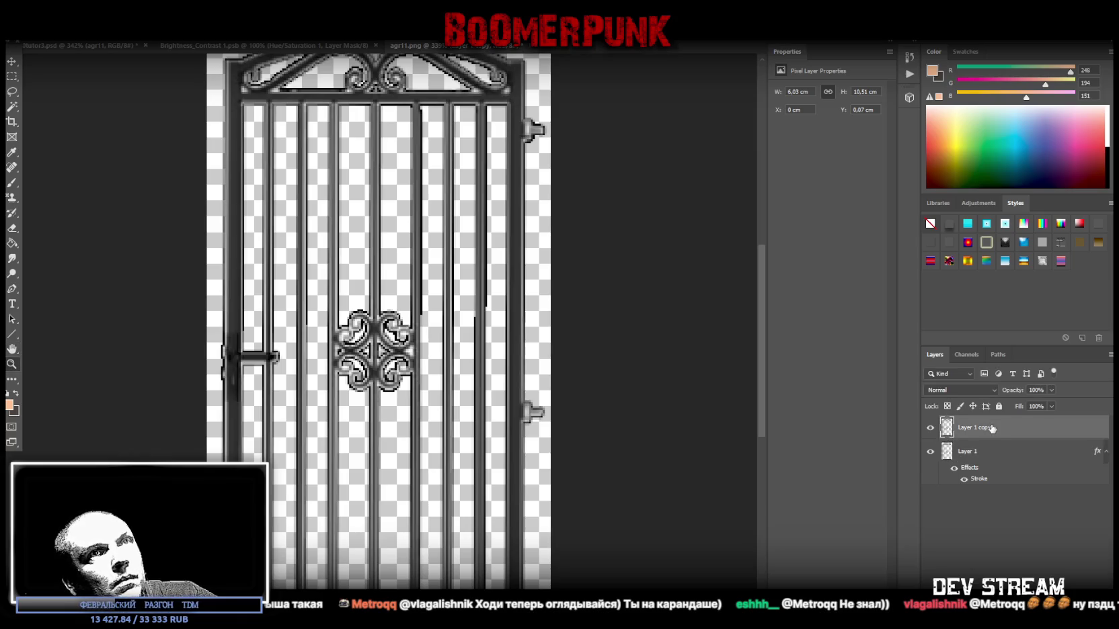
pyautogui.click(949, 243)
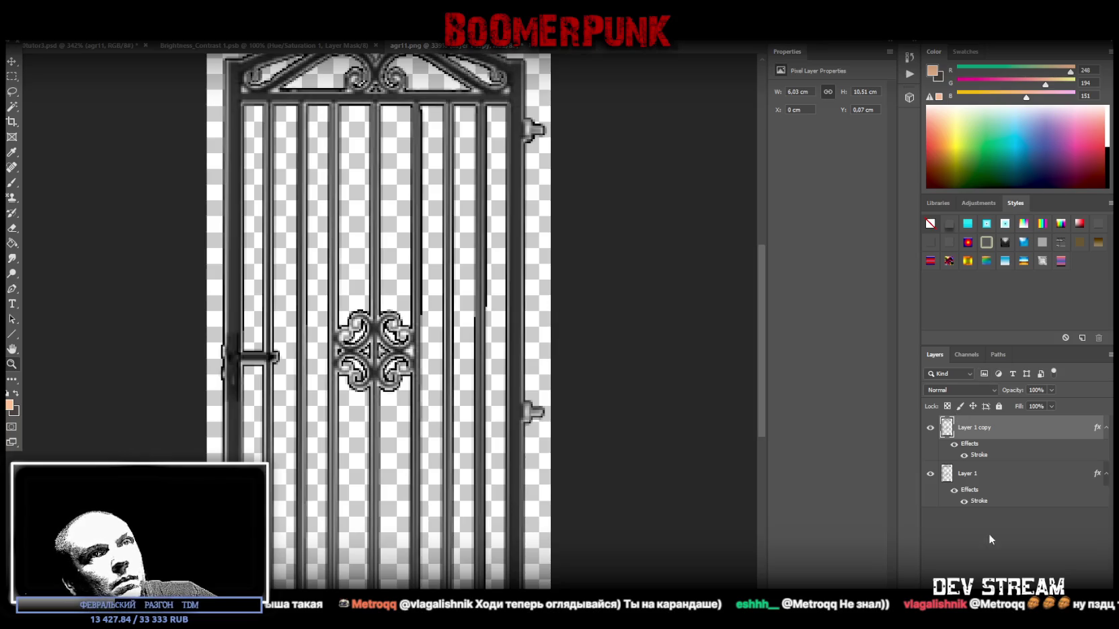
pyautogui.press('space')
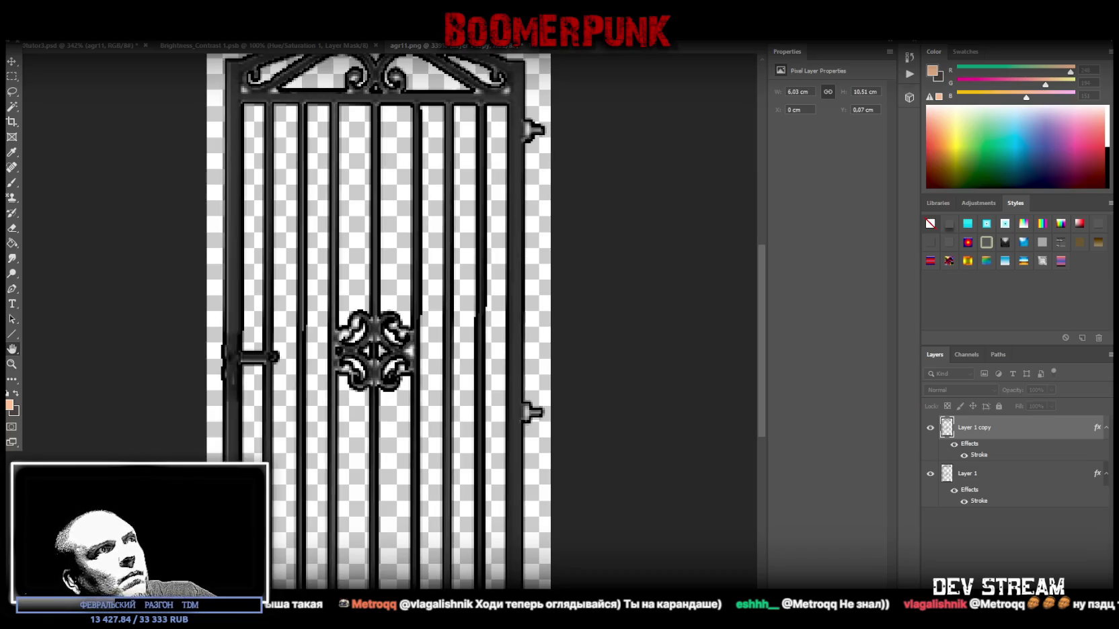
# Try merging Layer 1 and Layer 1 copy, then undo the merge.
pyautogui.press('i')
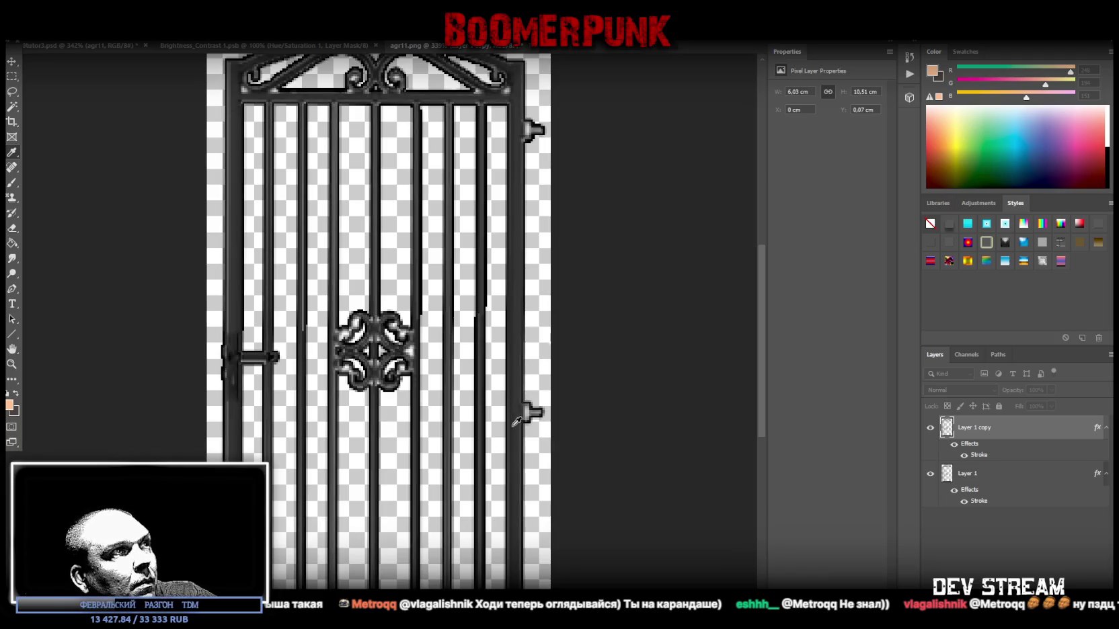
pyautogui.press('h')
pyautogui.press('z')
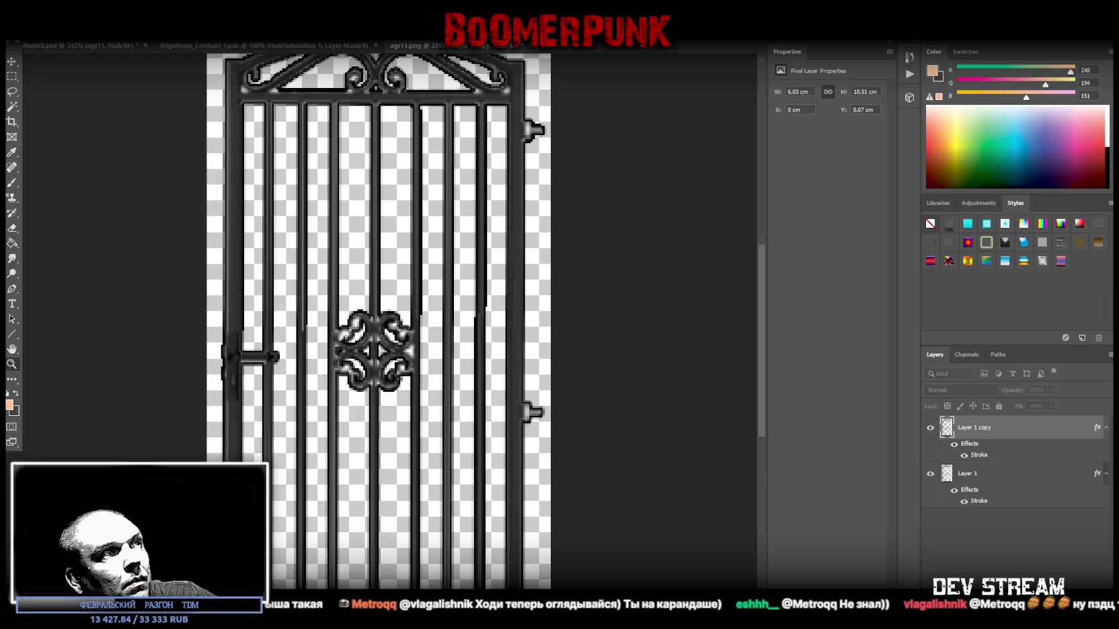
pyautogui.keyDown('shift'); pyautogui.click(979, 477); pyautogui.keyUp('shift')
pyautogui.rightClick(967, 476)
pyautogui.click(829, 481)
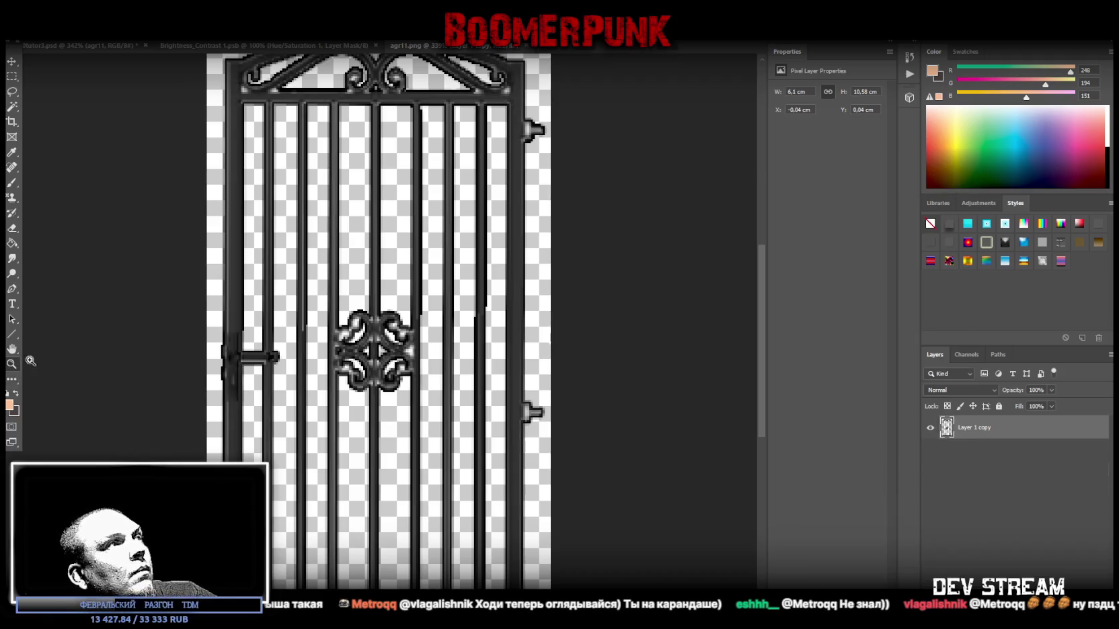
pyautogui.scroll(-3, 309, 347)
pyautogui.scroll(1, 309, 347)
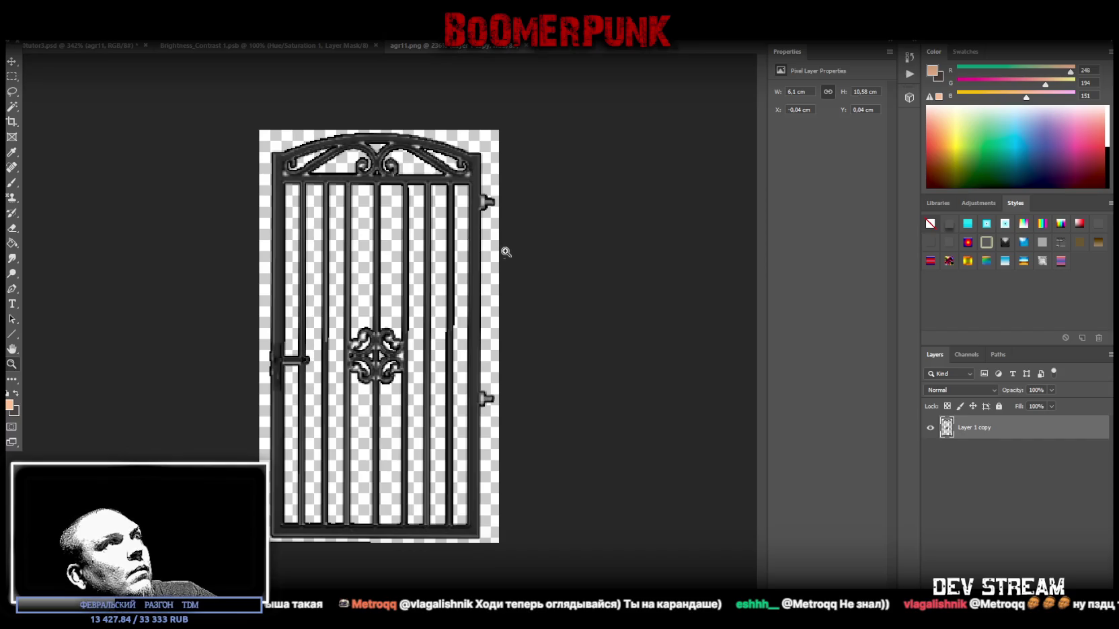
pyautogui.scroll(1, 543, 276)
pyautogui.scroll(1, 554, 275)
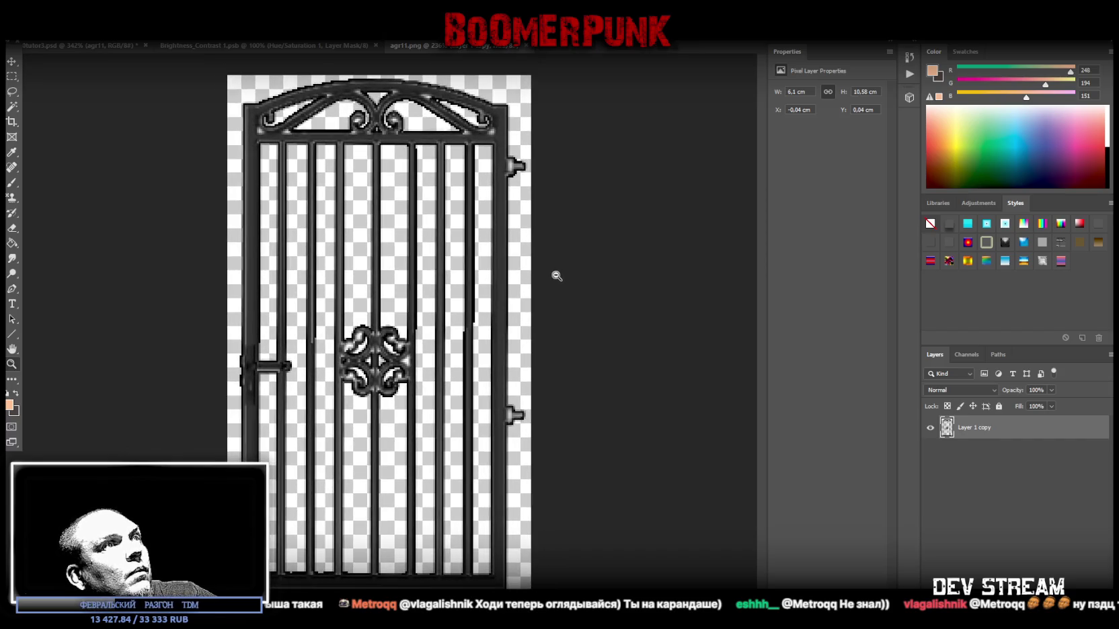
pyautogui.hotkey('ctrl', 'z')
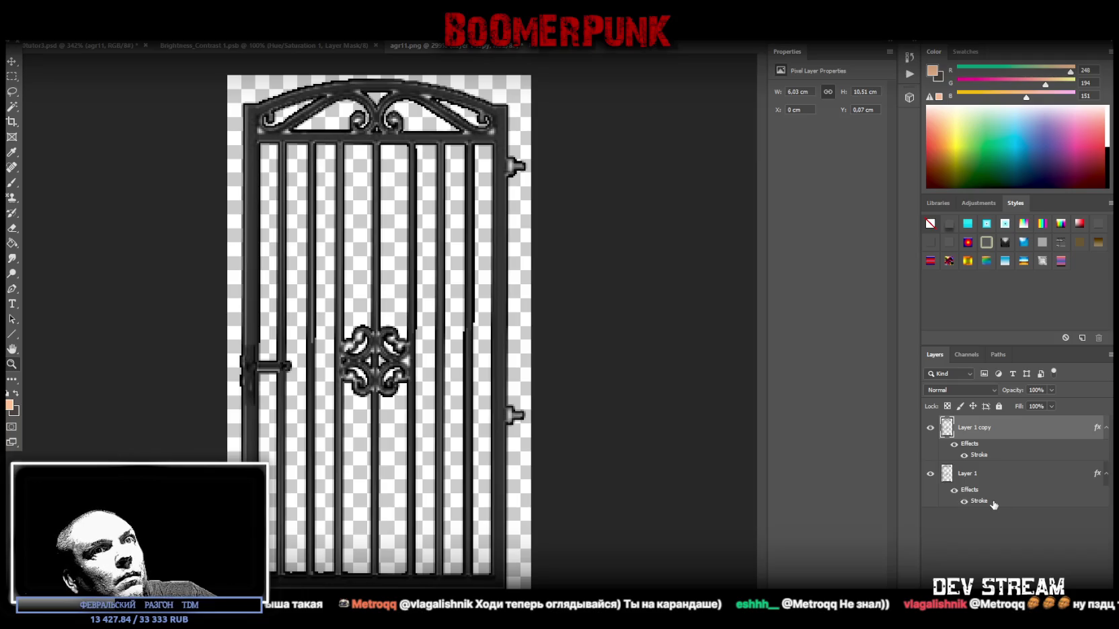
# Sample colours from the gate, then select both Layer 1 and Layer 1 copy.
pyautogui.click(993, 504)
pyautogui.press('space')
pyautogui.press('i')
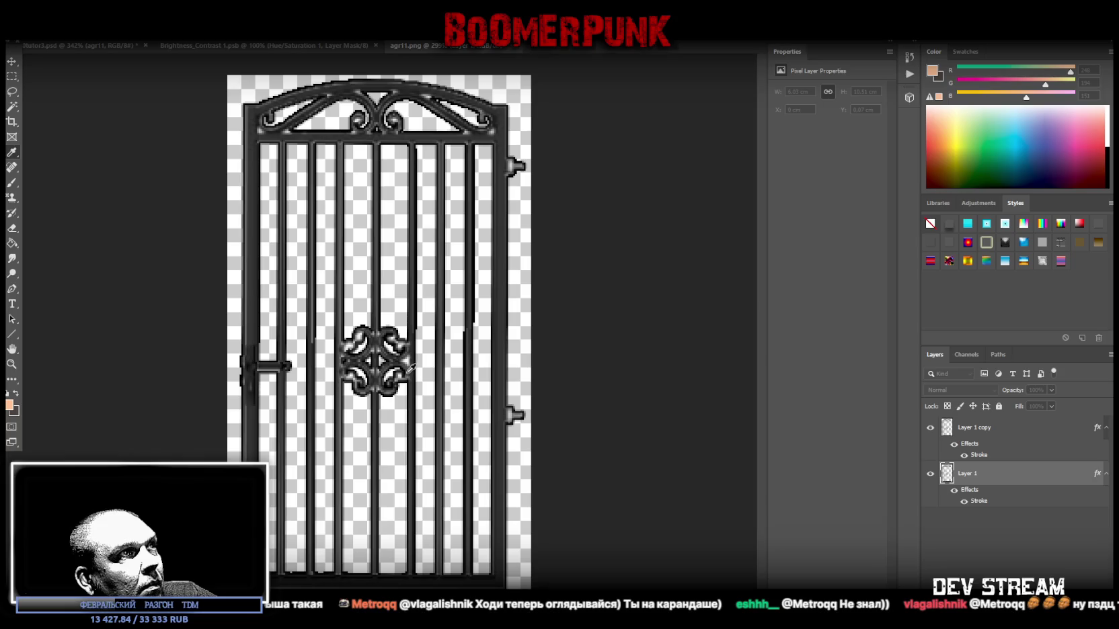
pyautogui.click(410, 369)
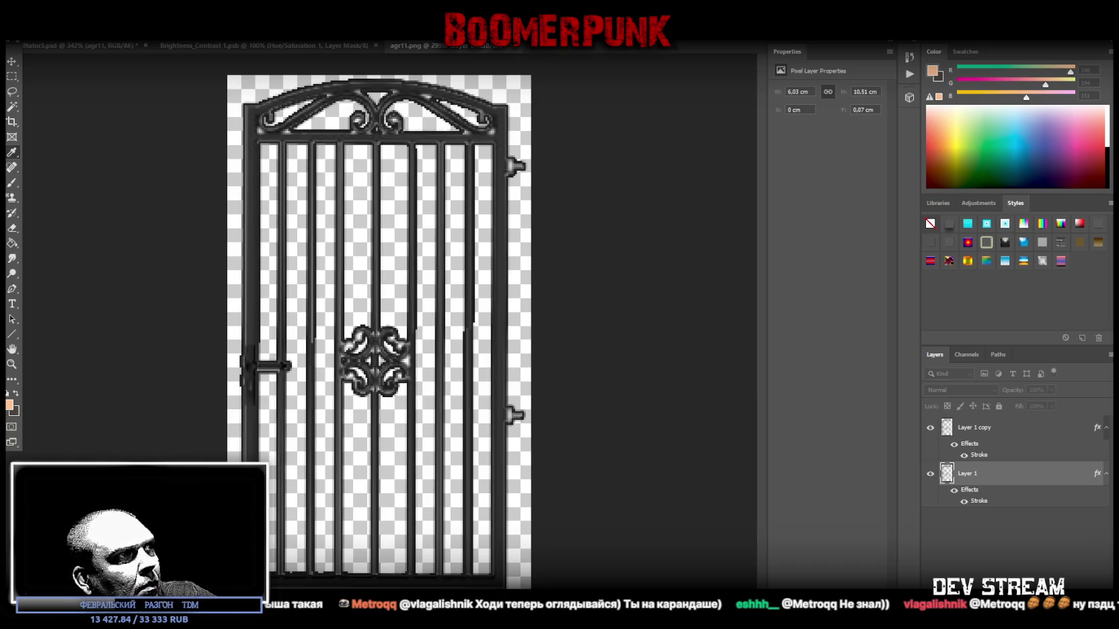
pyautogui.press('h')
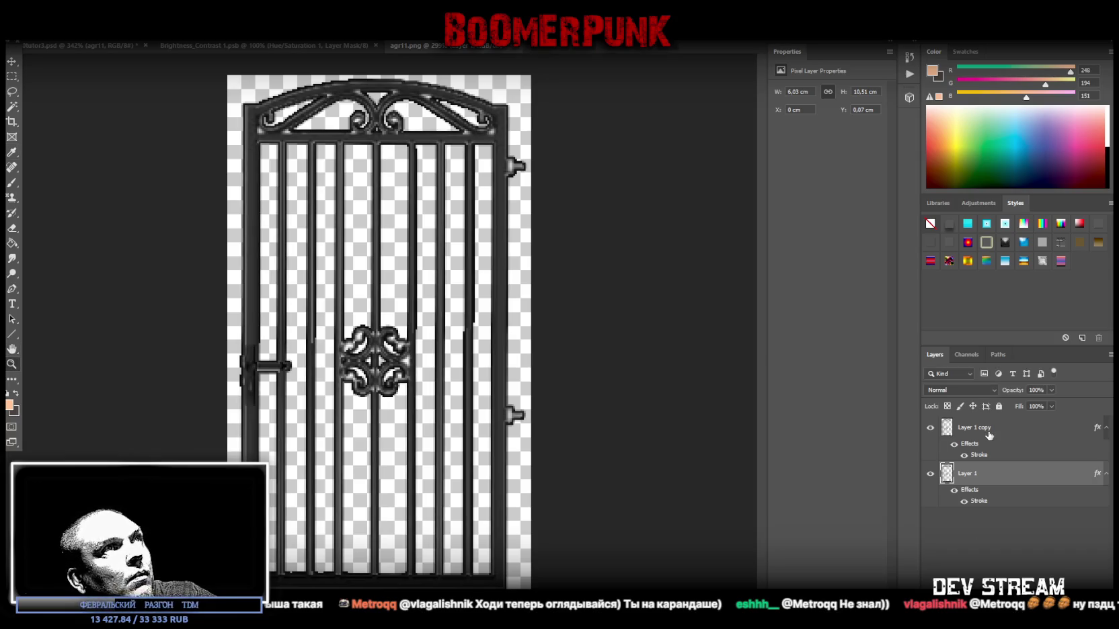
pyautogui.press('space')
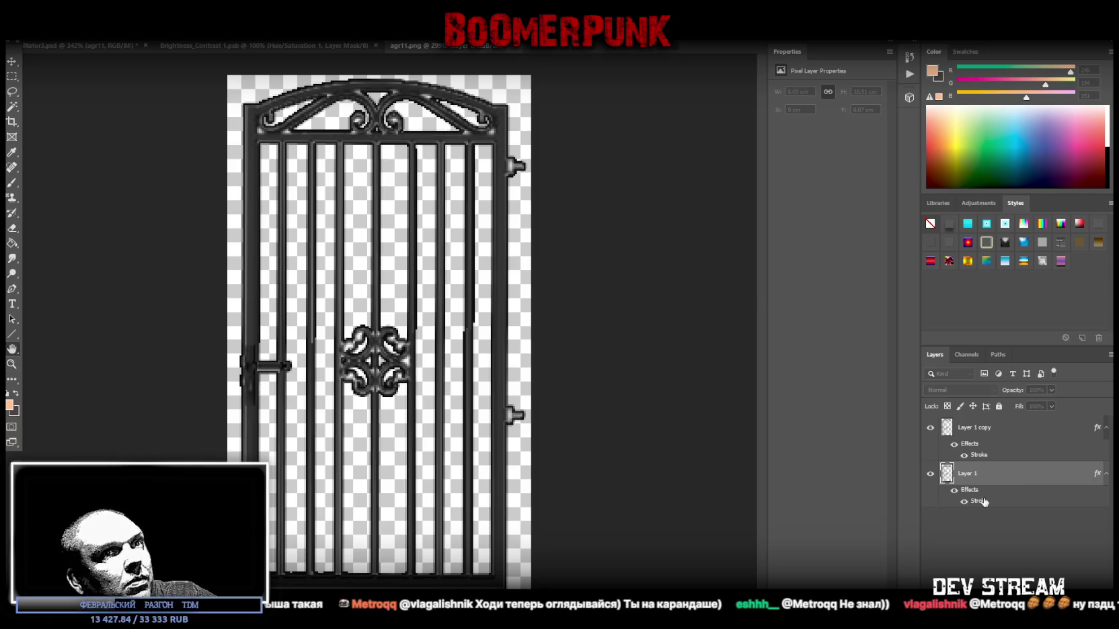
pyautogui.press('i')
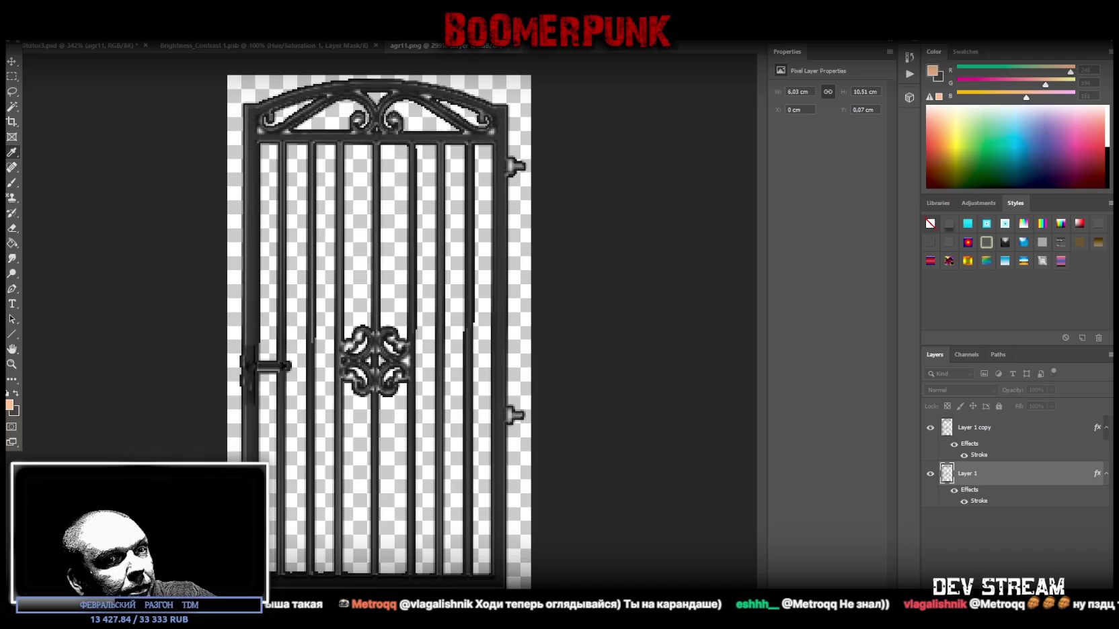
pyautogui.press('space')
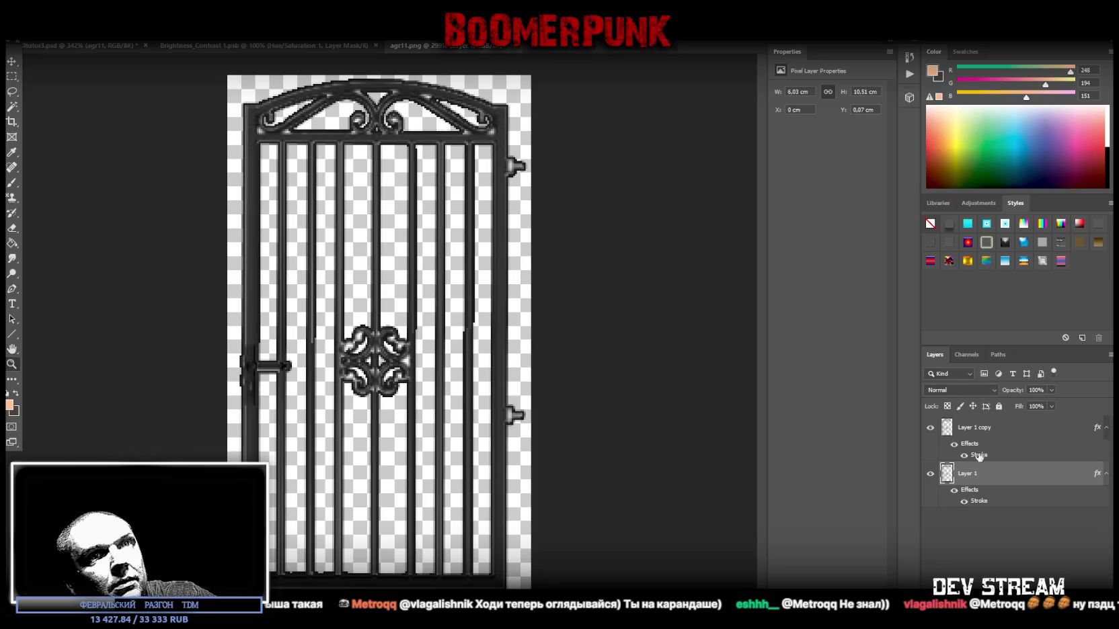
pyautogui.click(979, 431)
pyautogui.keyDown('shift'); pyautogui.click(982, 481); pyautogui.keyUp('shift')
# Merge the two stroked gate layers and close agr11.png.
pyautogui.rightClick(981, 481)
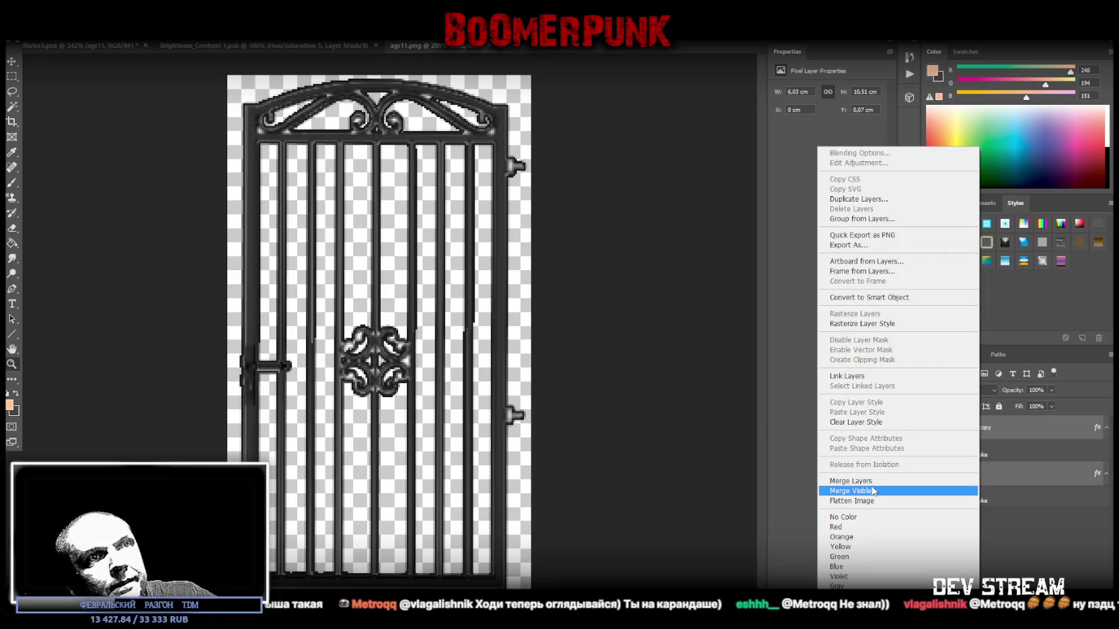
pyautogui.click(897, 484)
pyautogui.click(532, 46)
# Clear the black backdrop around the gate in the texture sheet and zoom out to the whole sheet.
pyautogui.scroll(-5, 1029, 562)
pyautogui.scroll(-2, 1029, 561)
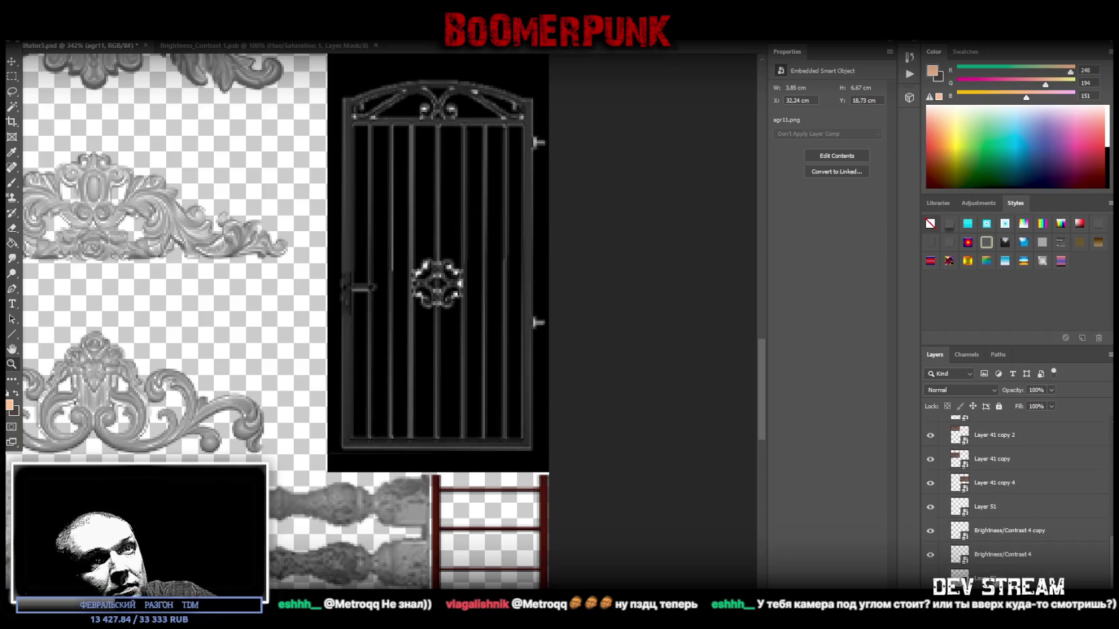
pyautogui.click(996, 582)
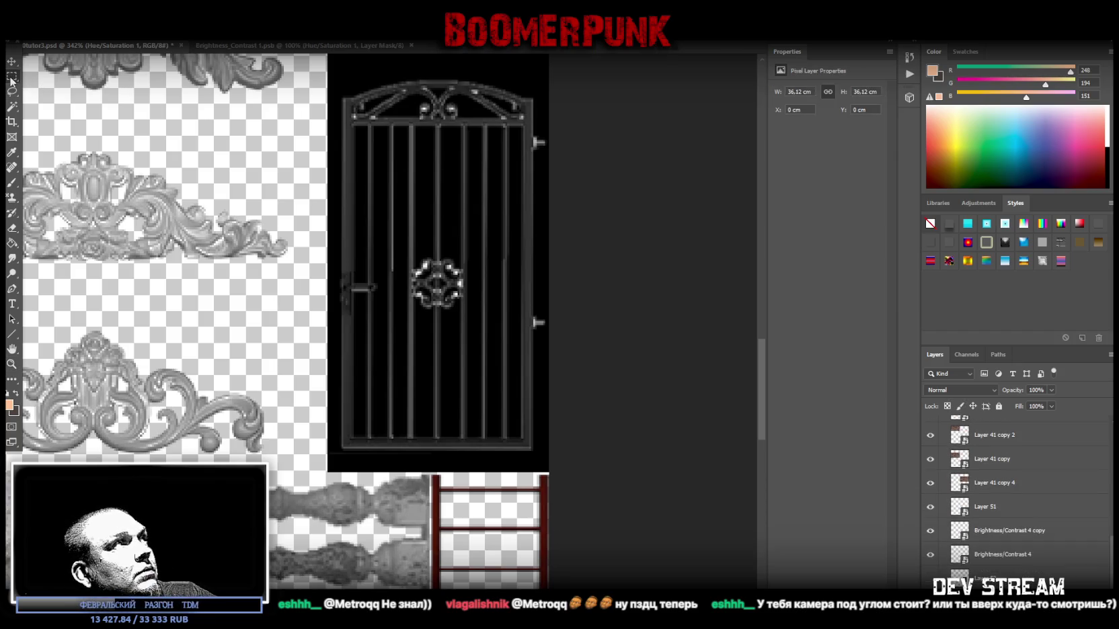
pyautogui.scroll(5, 347, 287)
pyautogui.scroll(3, 348, 287)
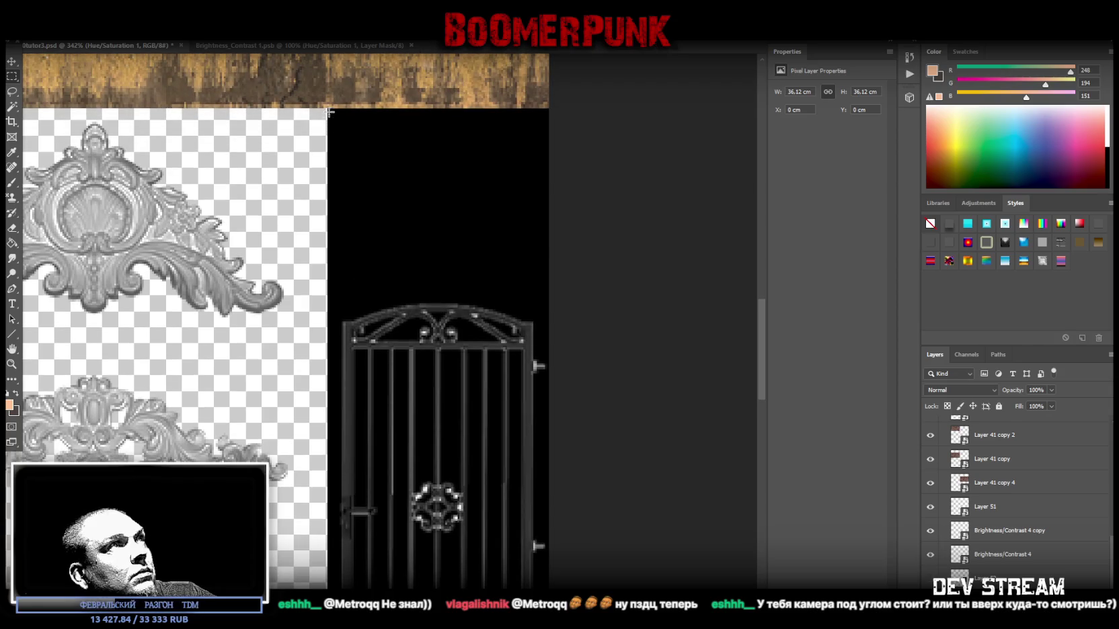
pyautogui.moveTo(328, 109)
pyautogui.mouseDown()
pyautogui.moveTo(478, 286)
pyautogui.moveTo(538, 396)
pyautogui.moveTo(572, 532)
pyautogui.moveTo(592, 536)
pyautogui.mouseUp()
pyautogui.scroll(-5, 558, 464)
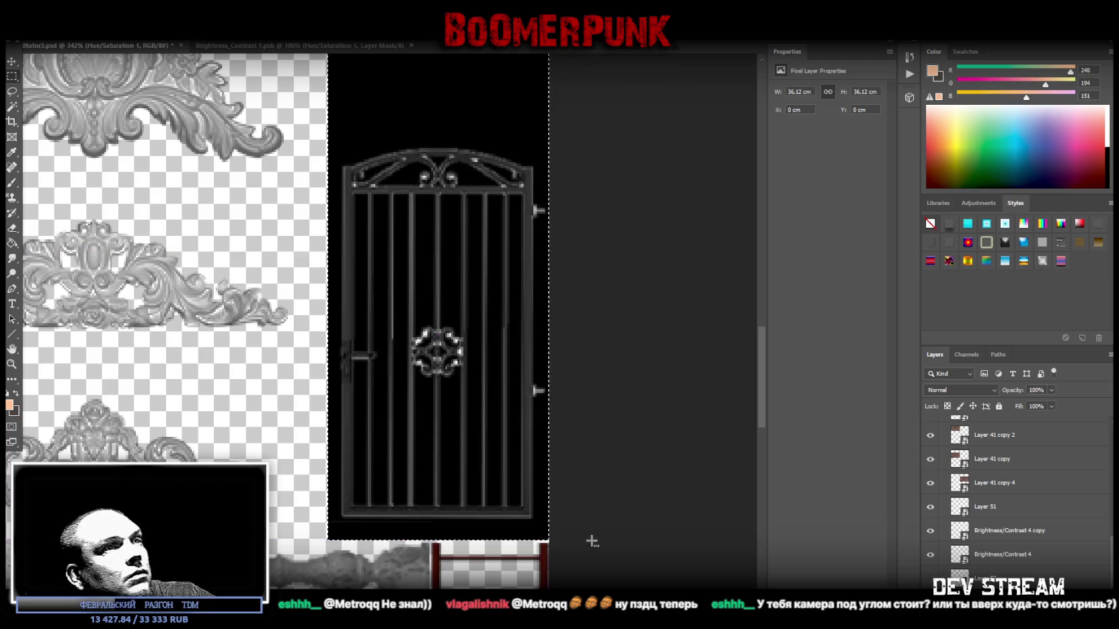
pyautogui.press('Delete')
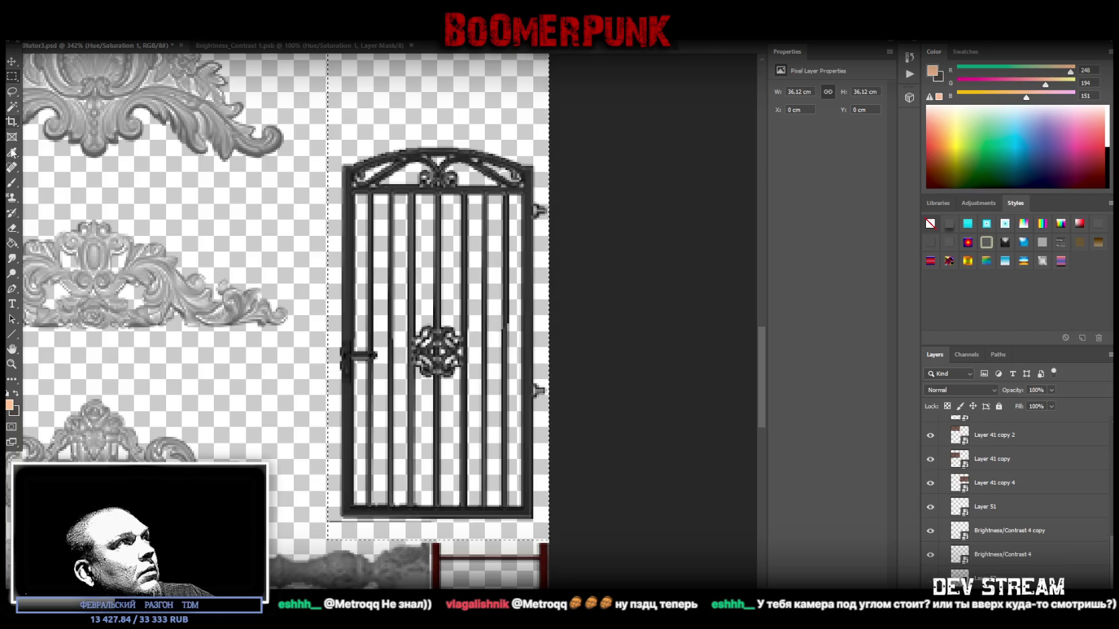
pyautogui.click(12, 90)
pyautogui.doubleClick(11, 364)
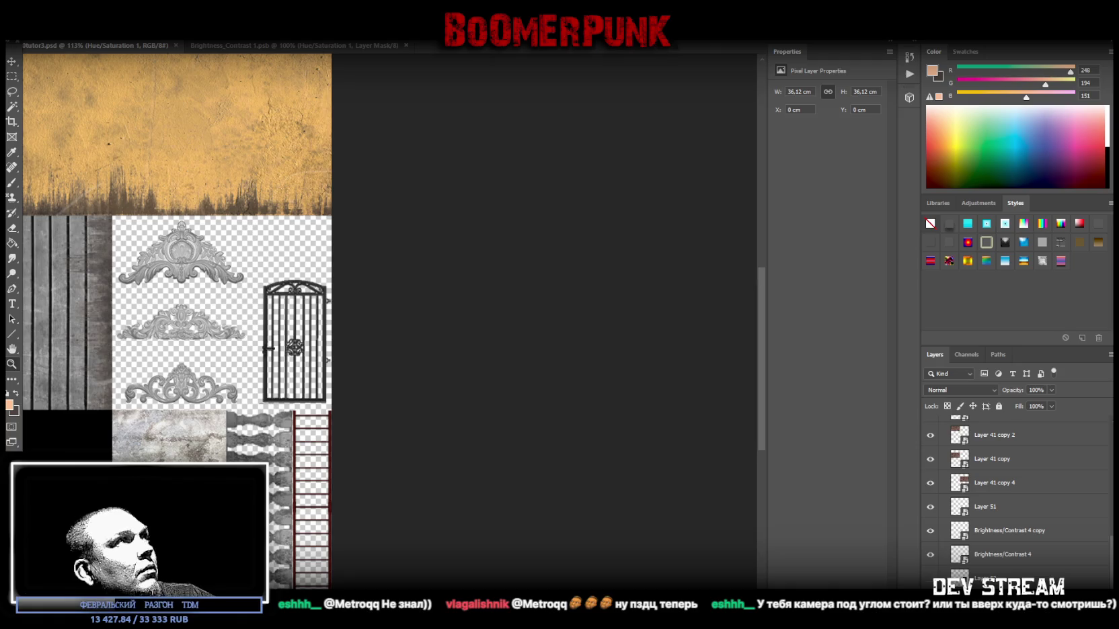
pyautogui.click(30, 33)
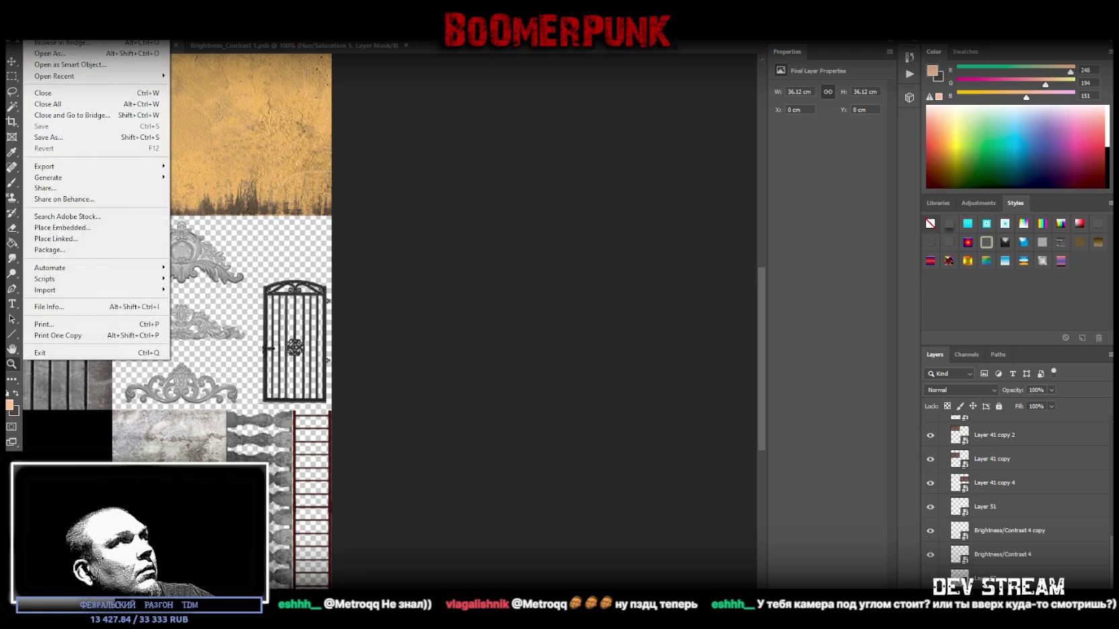
# Save the texture sheet as PNG Build0tutor3.png, overwriting the existing file.
pyautogui.click(80, 140)
pyautogui.click(422, 380)
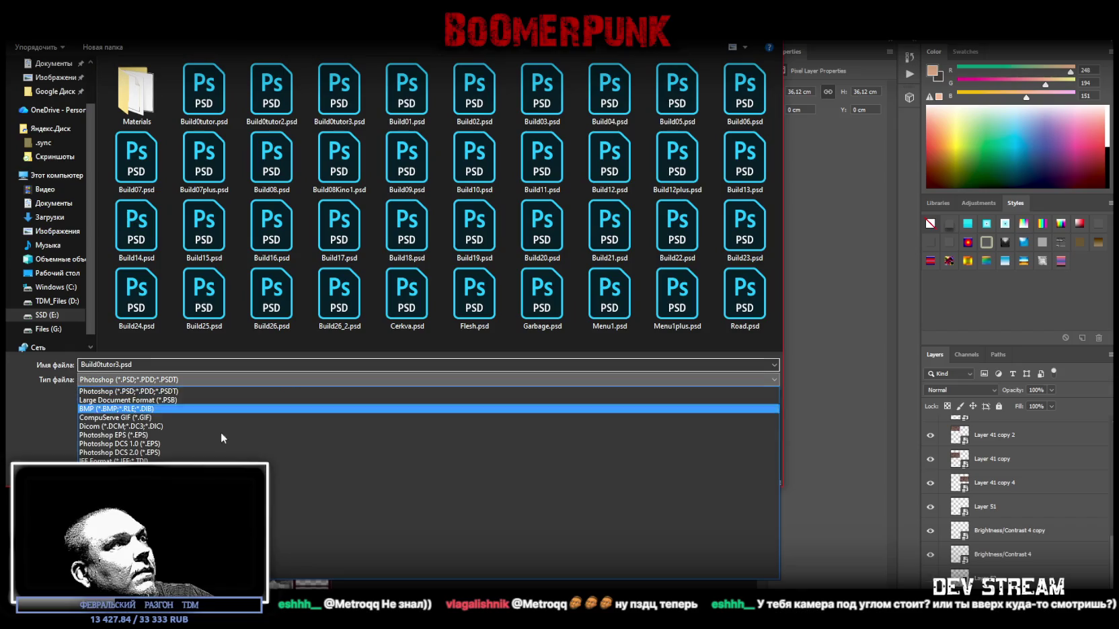
pyautogui.click(470, 531)
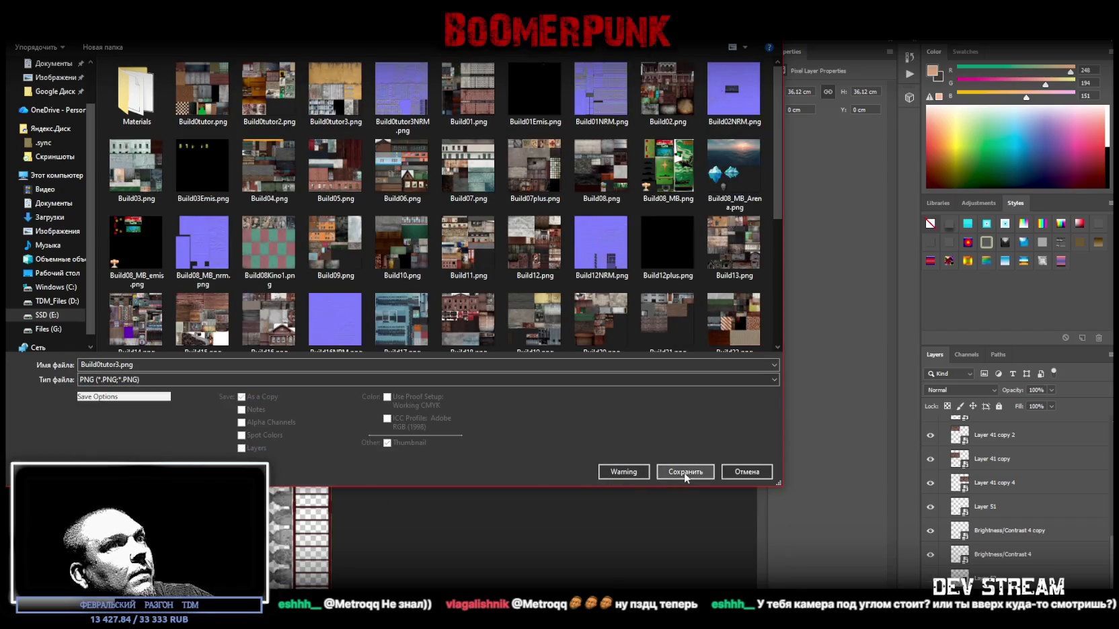
pyautogui.click(682, 474)
pyautogui.click(573, 322)
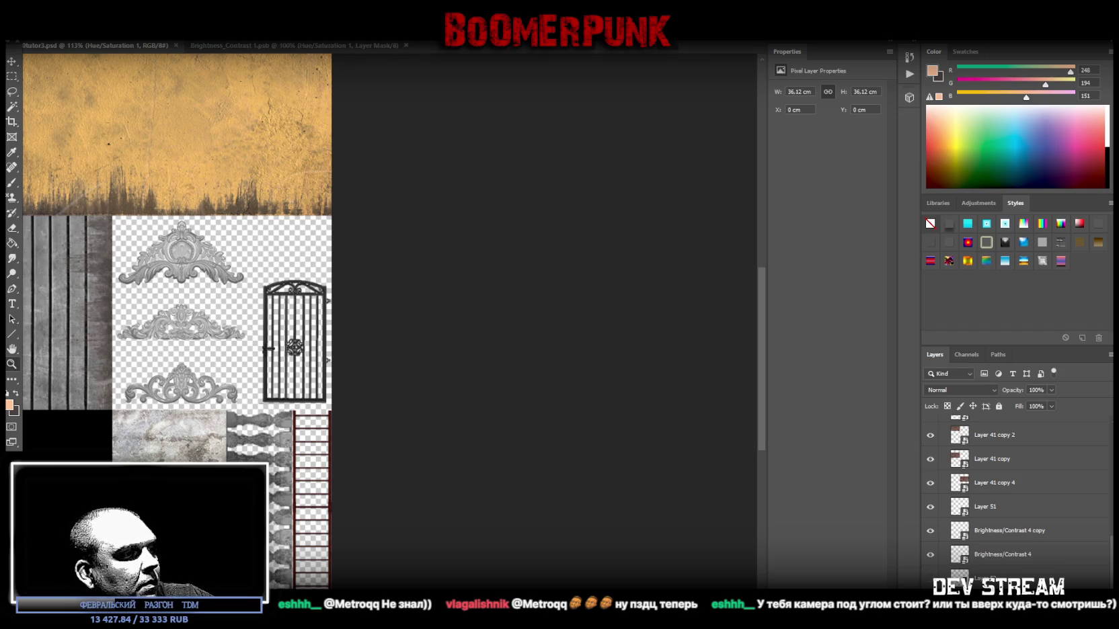
pyautogui.hotkey('alt', 'Tab')
pyautogui.hotkey('alt', 'Tab')
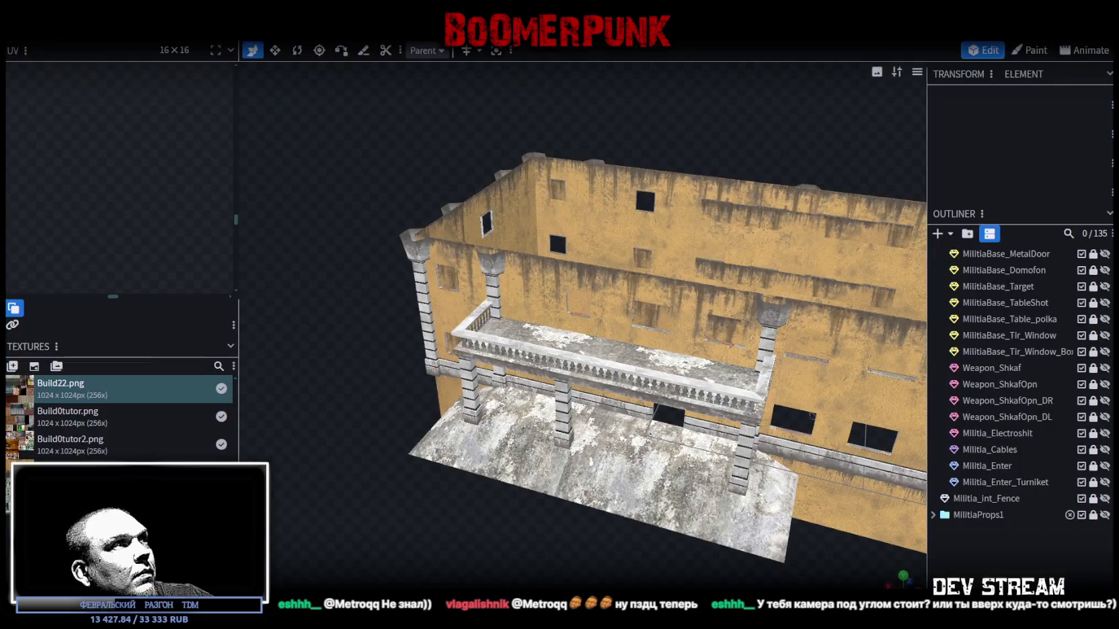
# Reload the Build22.png texture from disk and view the building from another angle.
pyautogui.rightClick(72, 395)
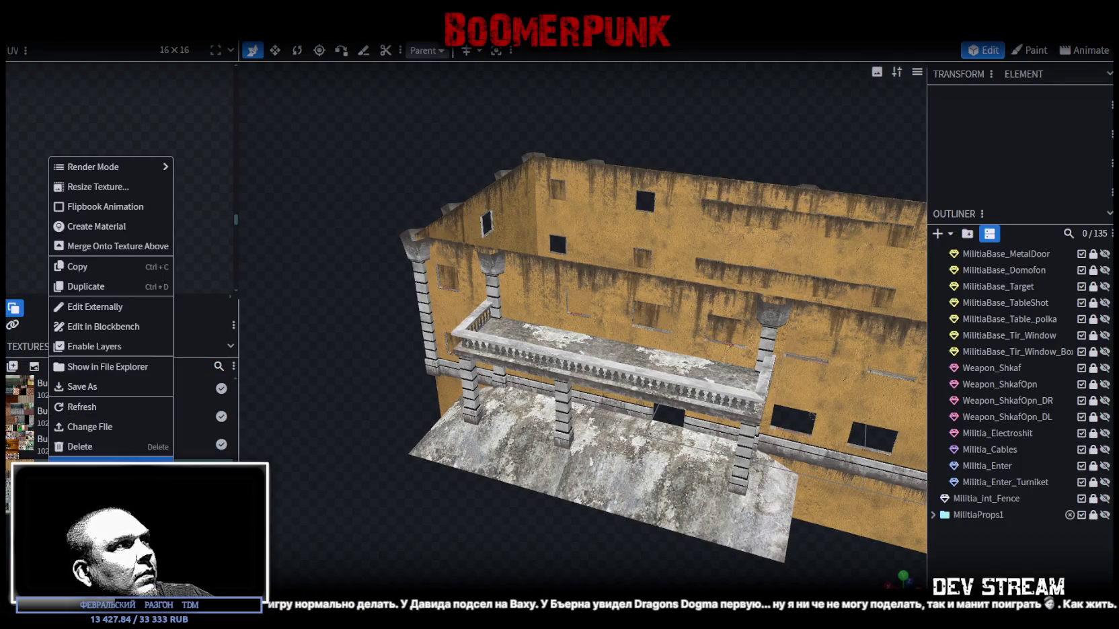
pyautogui.click(116, 407)
pyautogui.moveTo(377, 490)
pyautogui.mouseDown()
pyautogui.moveTo(658, 495)
pyautogui.moveTo(640, 431)
pyautogui.moveTo(557, 469)
pyautogui.moveTo(680, 504)
pyautogui.moveTo(569, 489)
pyautogui.moveTo(708, 469)
pyautogui.moveTo(572, 477)
pyautogui.moveTo(941, 369)
pyautogui.mouseUp()
pyautogui.scroll(10, 963, 341)
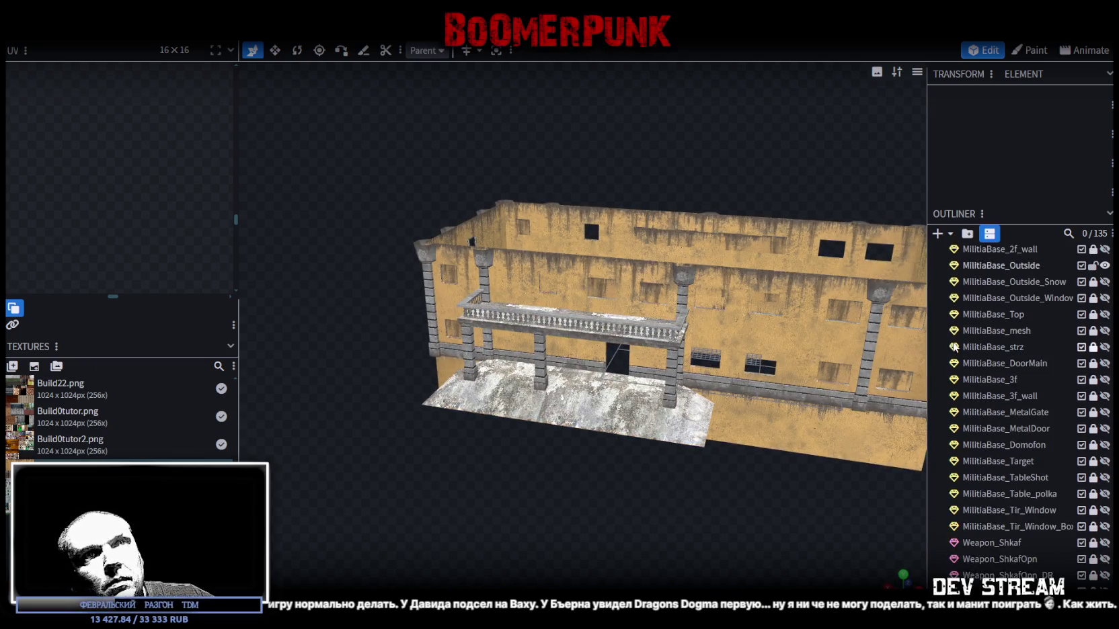
pyautogui.scroll(5, 964, 341)
pyautogui.scroll(-4, 971, 347)
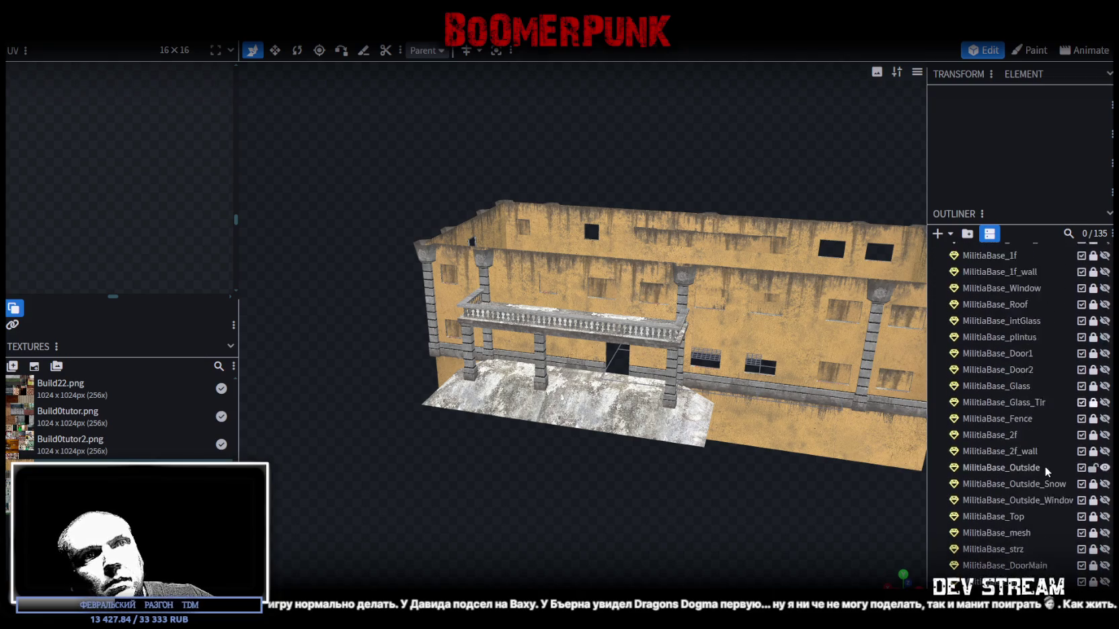
# Unlock MilitiaBase_Door2 and MilitiaBase_MetalDoor, then duplicate MilitiaBase_MetalDoor.
pyautogui.click(1094, 347)
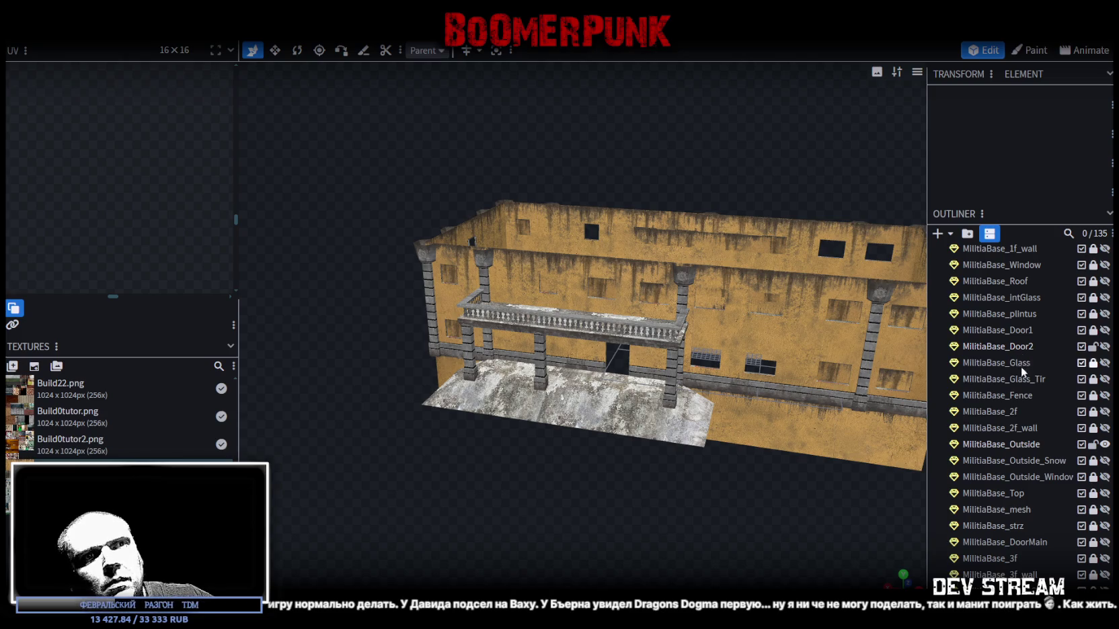
pyautogui.scroll(-6, 1020, 366)
pyautogui.click(1093, 432)
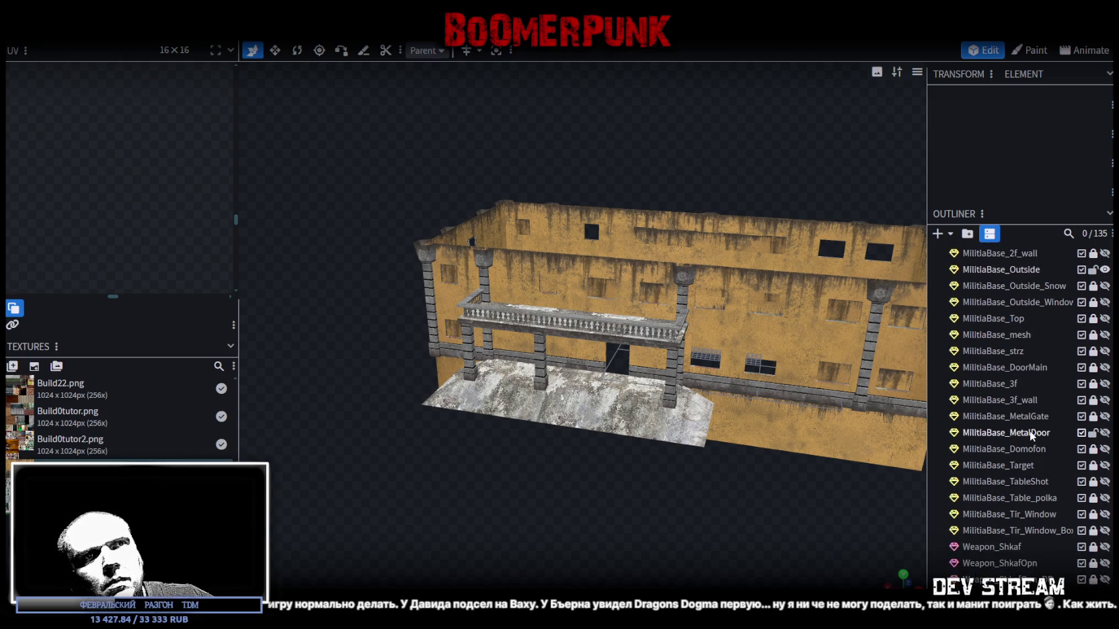
pyautogui.click(1032, 433)
pyautogui.hotkey('ctrl', 'd')
pyautogui.click(1094, 433)
# Rename the duplicated metal door to MilitiaBase_StreetDoor.
pyautogui.doubleClick(1032, 448)
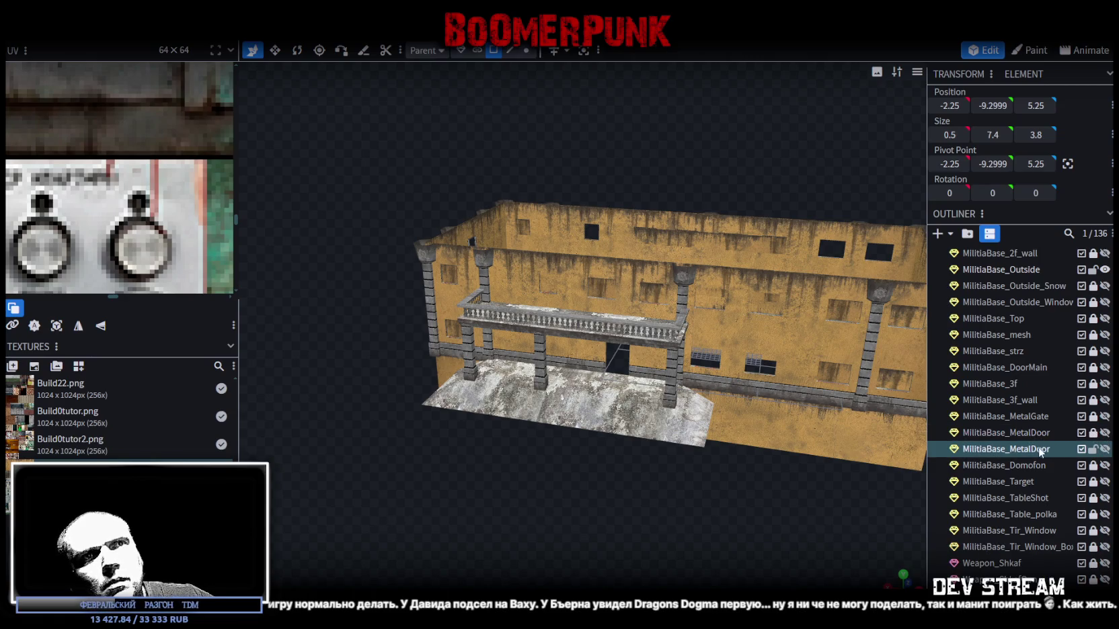
pyautogui.click(1032, 448)
pyautogui.write('Stre')
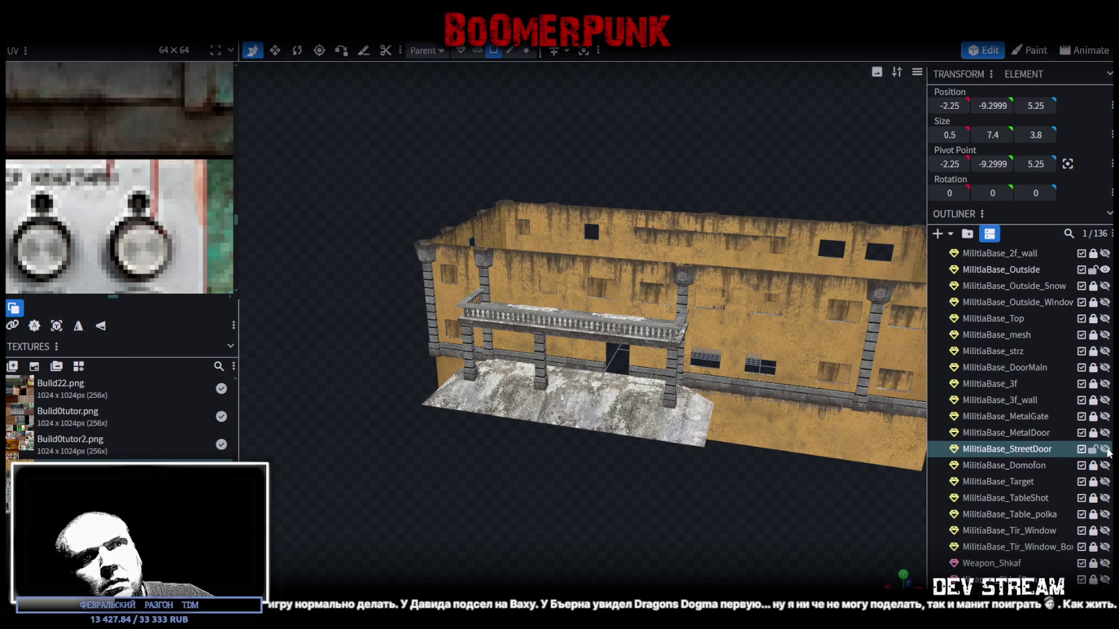
# Thin the StreetDoor to 0.1 wide, giving it a size of 0.1 × 7.4 × 3.8.
pyautogui.moveTo(812, 455); pyautogui.dragTo(678, 500)
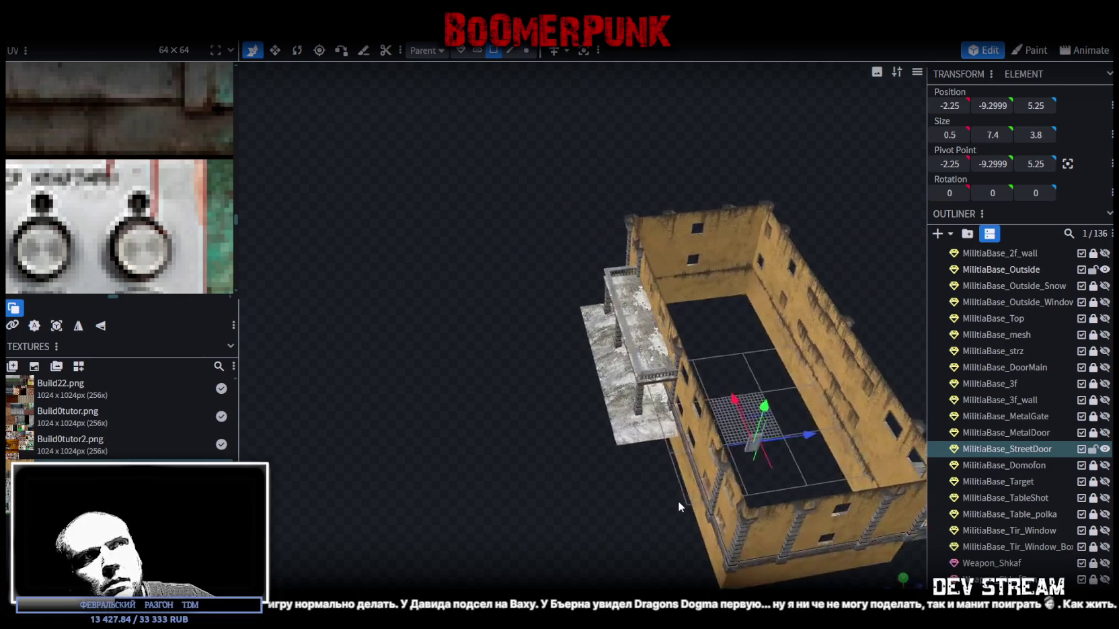
pyautogui.scroll(5, 692, 509)
pyautogui.moveTo(711, 401); pyautogui.dragTo(693, 256)
pyautogui.scroll(5, 801, 326)
pyautogui.scroll(-5, 801, 325)
pyautogui.moveTo(751, 362)
pyautogui.mouseDown()
pyautogui.moveTo(769, 409)
pyautogui.moveTo(755, 409)
pyautogui.moveTo(743, 384)
pyautogui.mouseUp()
pyautogui.click(620, 407)
pyautogui.moveTo(619, 407)
pyautogui.mouseDown()
pyautogui.moveTo(728, 375)
pyautogui.moveTo(611, 390)
pyautogui.mouseUp()
pyautogui.moveTo(529, 341)
pyautogui.mouseDown()
pyautogui.moveTo(684, 405)
pyautogui.moveTo(619, 397)
pyautogui.mouseUp()
pyautogui.press('s')
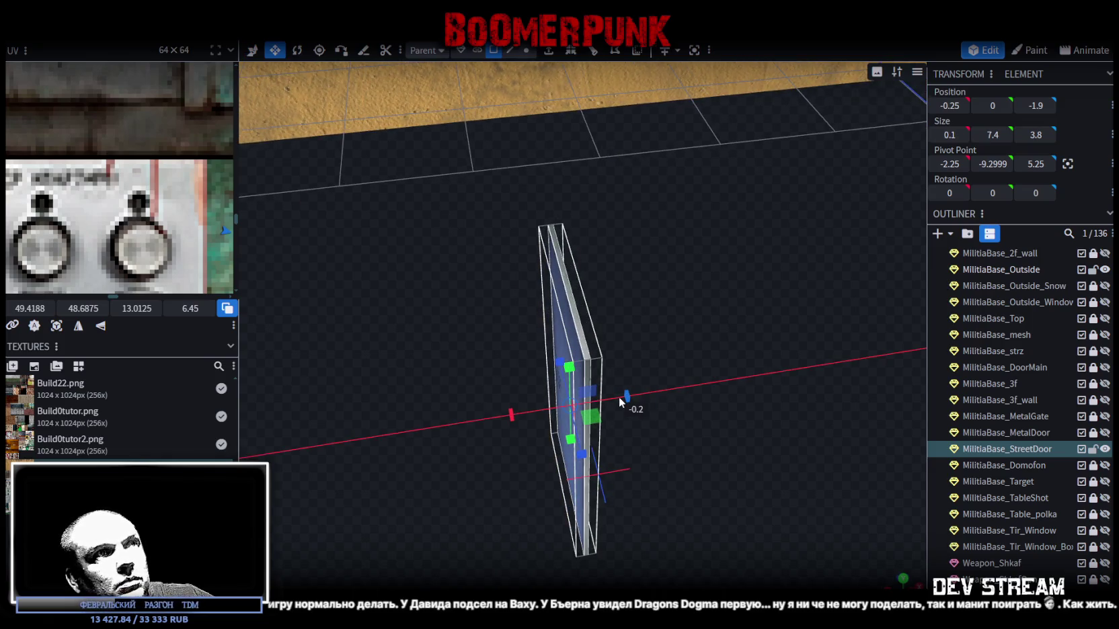
# Reselect the whole StreetDoor element and check it from the front at position 0, 0, -1.9.
pyautogui.moveTo(668, 365)
pyautogui.mouseDown()
pyautogui.moveTo(773, 345)
pyautogui.moveTo(714, 393)
pyautogui.moveTo(748, 359)
pyautogui.moveTo(660, 372)
pyautogui.moveTo(702, 367)
pyautogui.moveTo(673, 380)
pyautogui.mouseUp()
pyautogui.moveTo(643, 313)
pyautogui.mouseDown()
pyautogui.moveTo(721, 302)
pyautogui.moveTo(744, 283)
pyautogui.moveTo(712, 287)
pyautogui.moveTo(636, 422)
pyautogui.mouseUp()
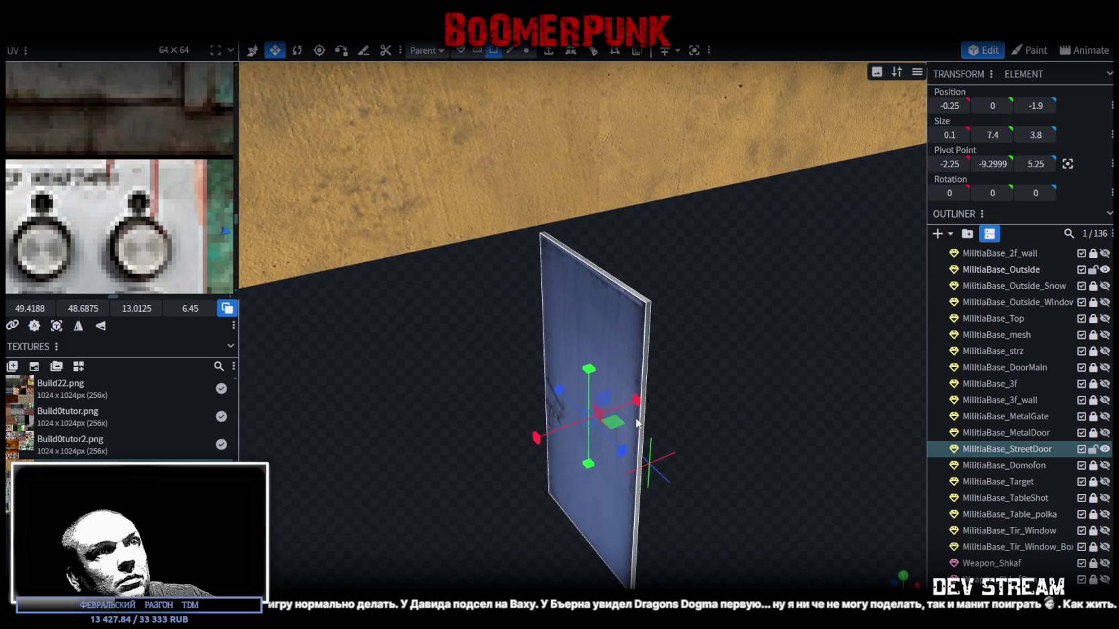
pyautogui.click(644, 451)
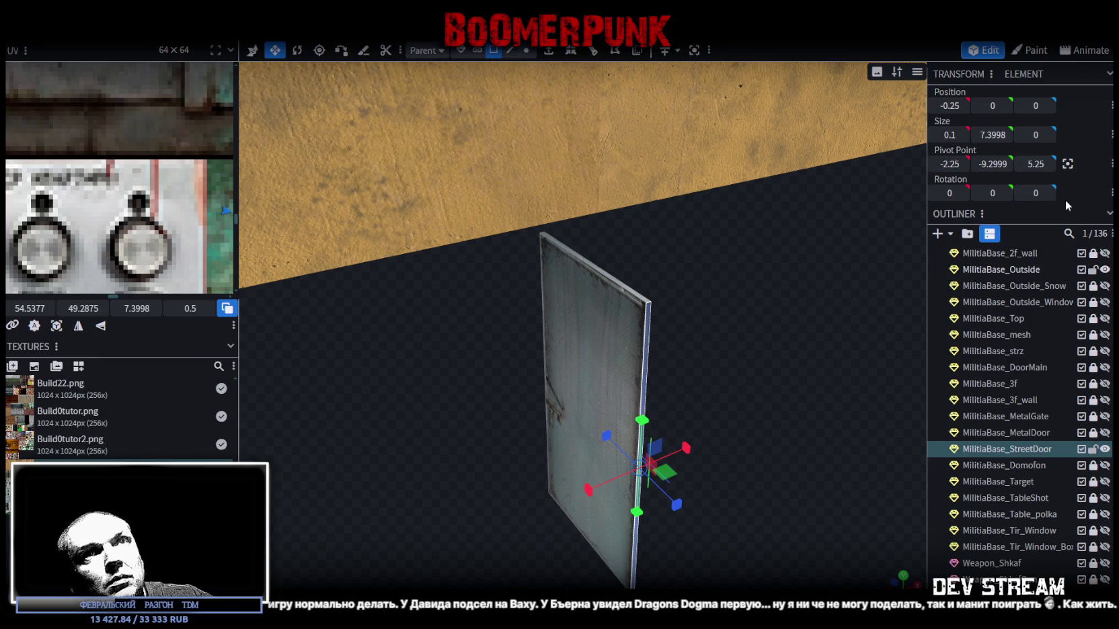
pyautogui.click(1068, 165)
pyautogui.moveTo(727, 328)
pyautogui.mouseDown()
pyautogui.moveTo(804, 325)
pyautogui.moveTo(784, 329)
pyautogui.mouseUp()
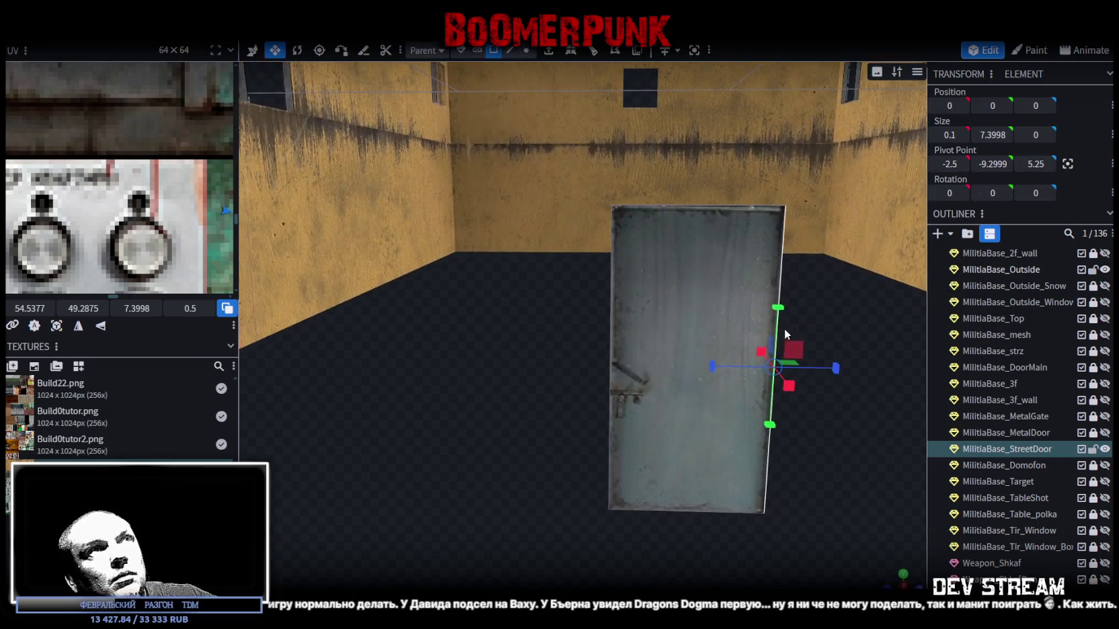
pyautogui.click(760, 329)
pyautogui.scroll(-10, 675, 479)
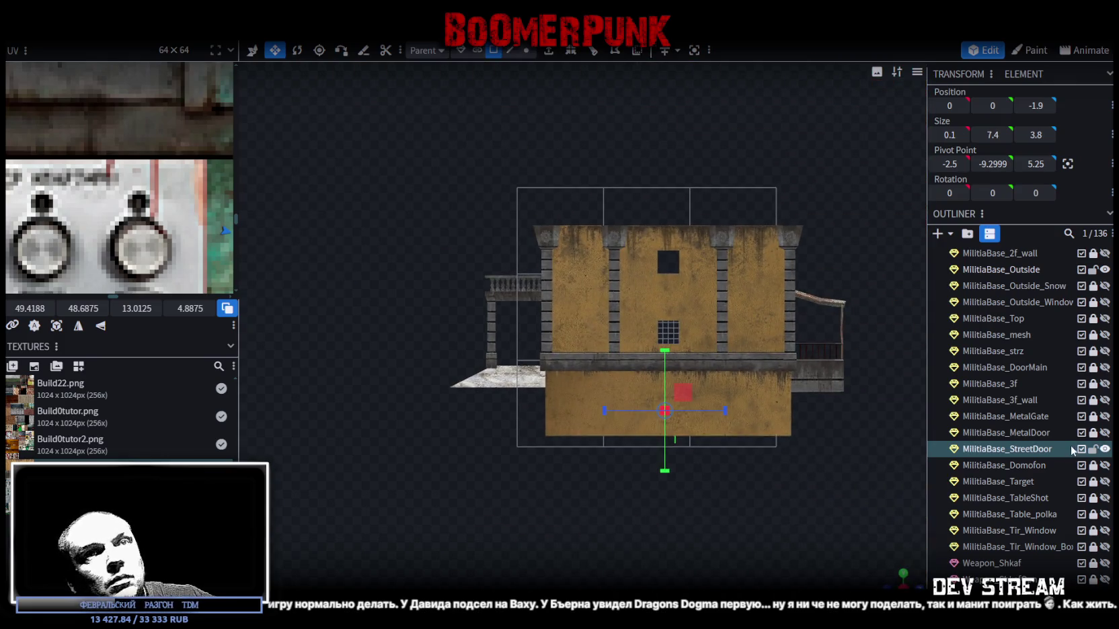
pyautogui.scroll(5, 1103, 445)
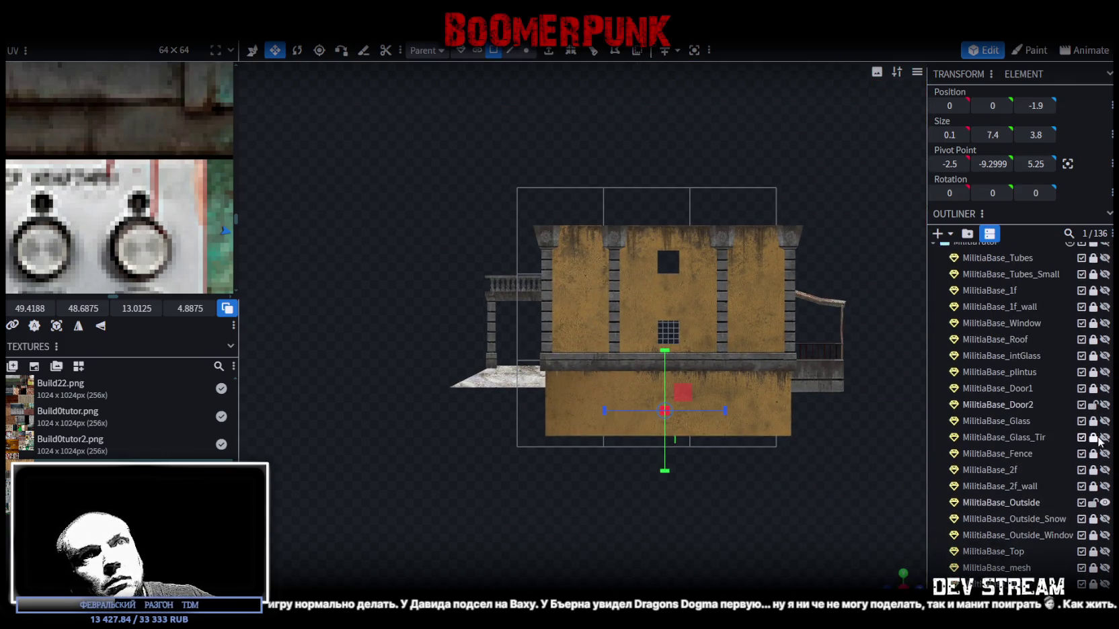
# Hide MilitiaBase_Outside and widen the UV editing panel.
pyautogui.click(1105, 503)
pyautogui.scroll(5, 678, 346)
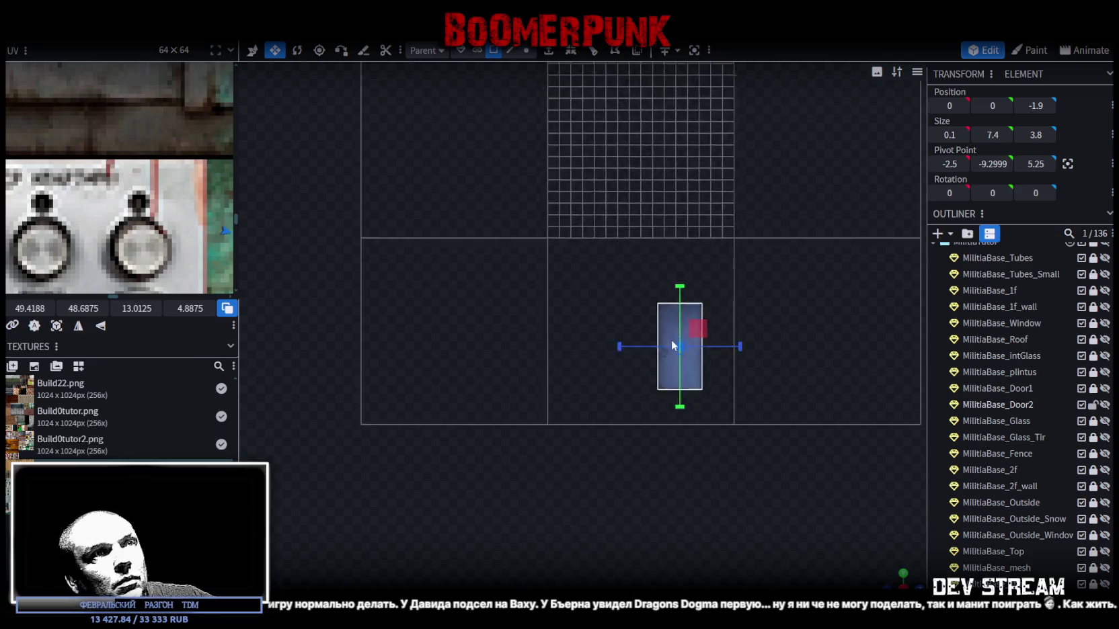
pyautogui.scroll(-5, 151, 210)
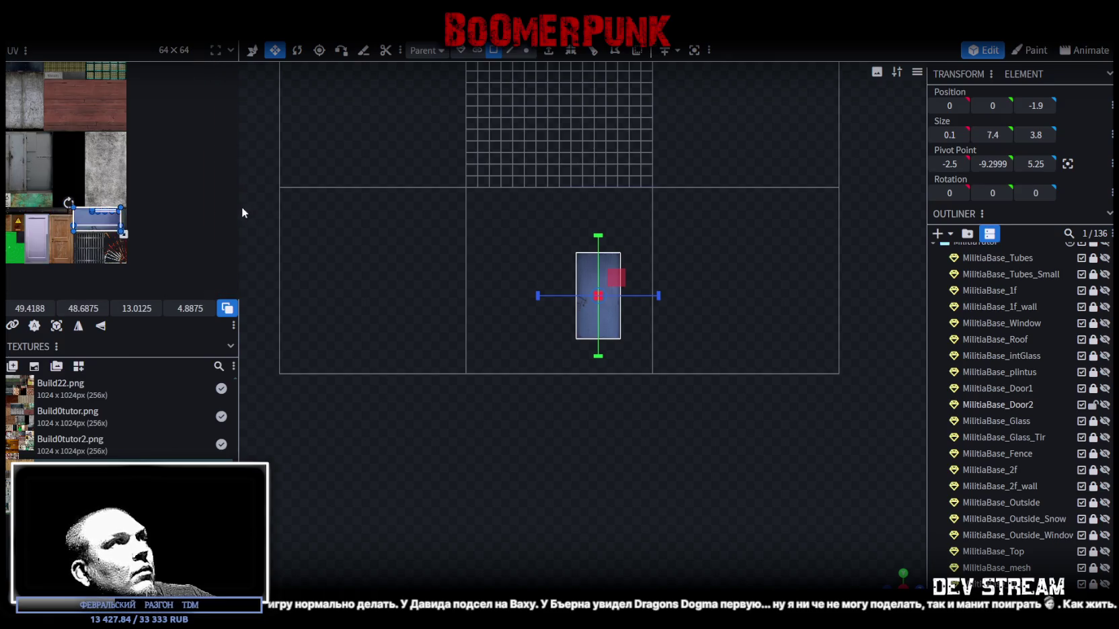
pyautogui.moveTo(240, 207); pyautogui.dragTo(403, 208)
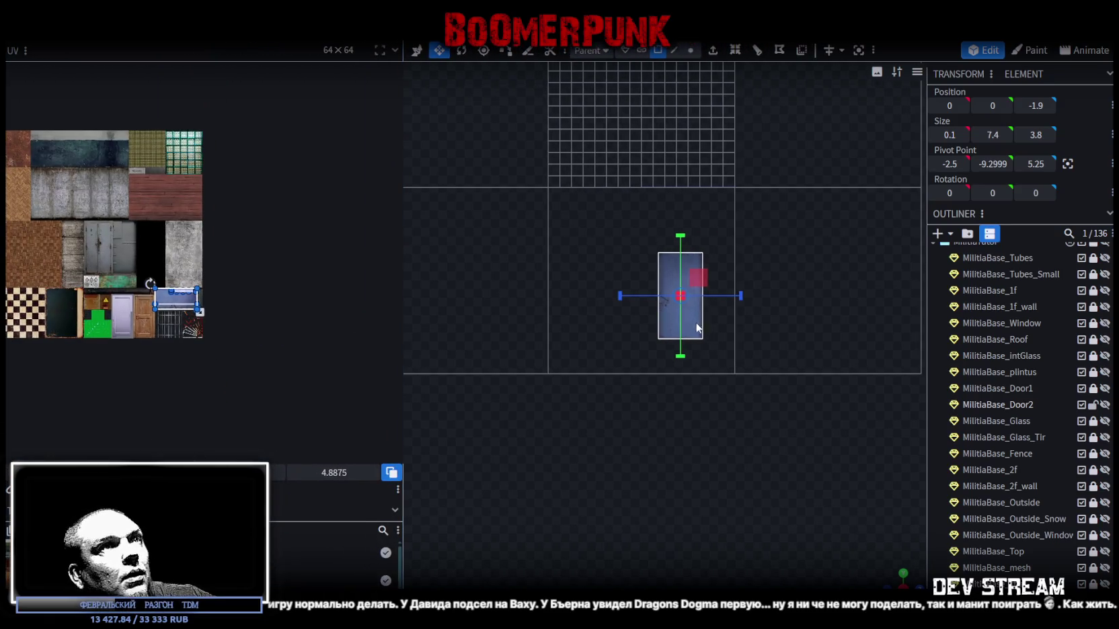
# Apply Build0tutor3.png to the door face and move its UV onto one gate leaf.
pyautogui.rightClick(696, 329)
pyautogui.moveTo(784, 548)
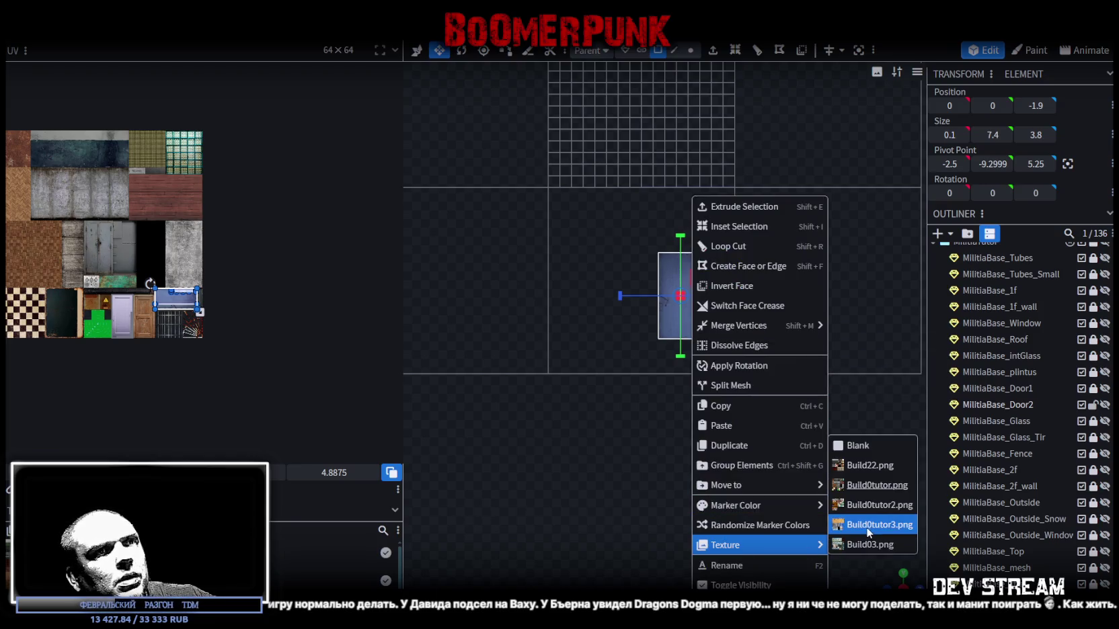
pyautogui.click(874, 524)
pyautogui.moveTo(142, 260)
pyautogui.mouseDown()
pyautogui.moveTo(157, 286)
pyautogui.moveTo(191, 254)
pyautogui.mouseUp()
pyautogui.scroll(6, 191, 254)
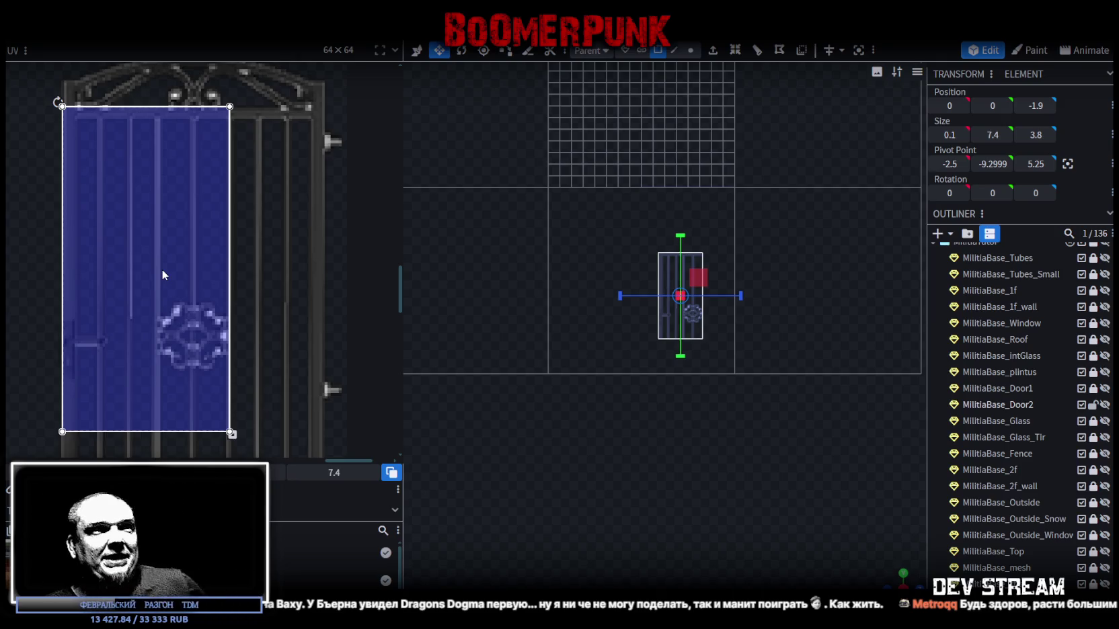
# Shift the face's UV box up over the gate arch and nudge it into position.
pyautogui.scroll(3, 219, 371)
pyautogui.moveTo(218, 366)
pyautogui.mouseDown()
pyautogui.moveTo(197, 315)
pyautogui.moveTo(131, 260)
pyautogui.mouseUp()
pyautogui.scroll(3, 132, 265)
pyautogui.moveTo(144, 318); pyautogui.dragTo(154, 322)
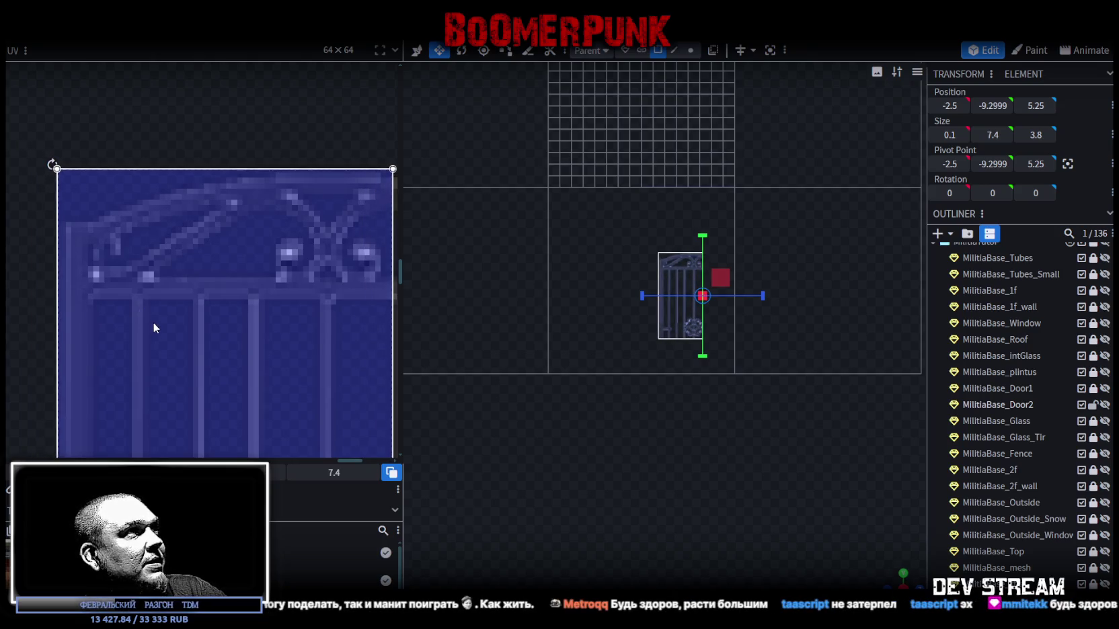
pyautogui.scroll(-5, 172, 329)
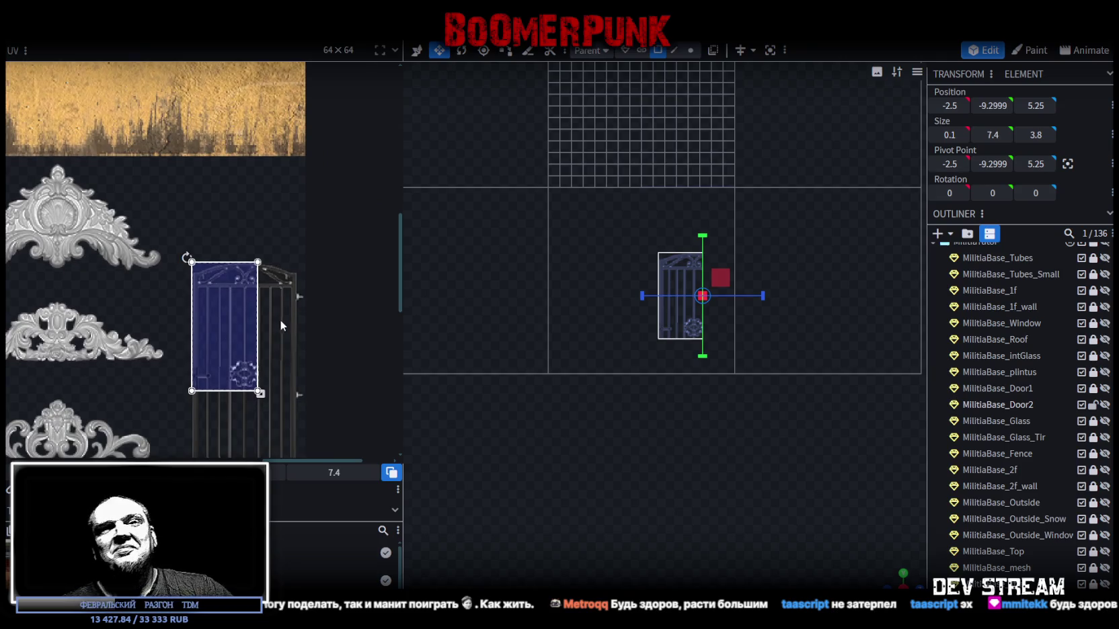
pyautogui.moveTo(320, 391)
pyautogui.mouseDown()
pyautogui.moveTo(234, 212)
pyautogui.moveTo(276, 321)
pyautogui.mouseUp()
pyautogui.scroll(2, 222, 199)
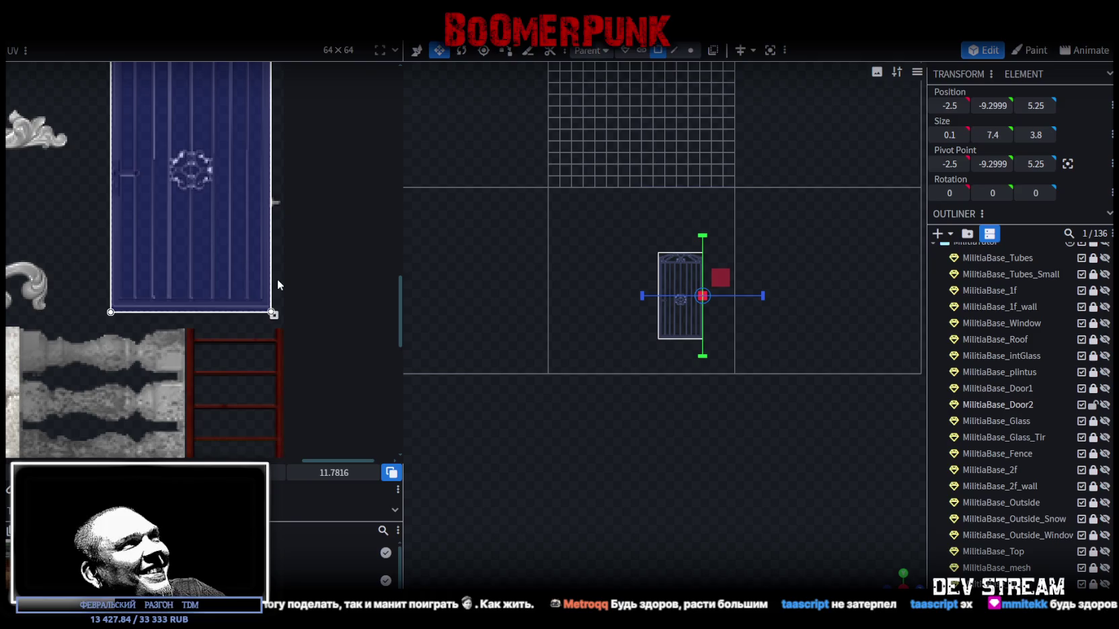
pyautogui.scroll(3, 260, 280)
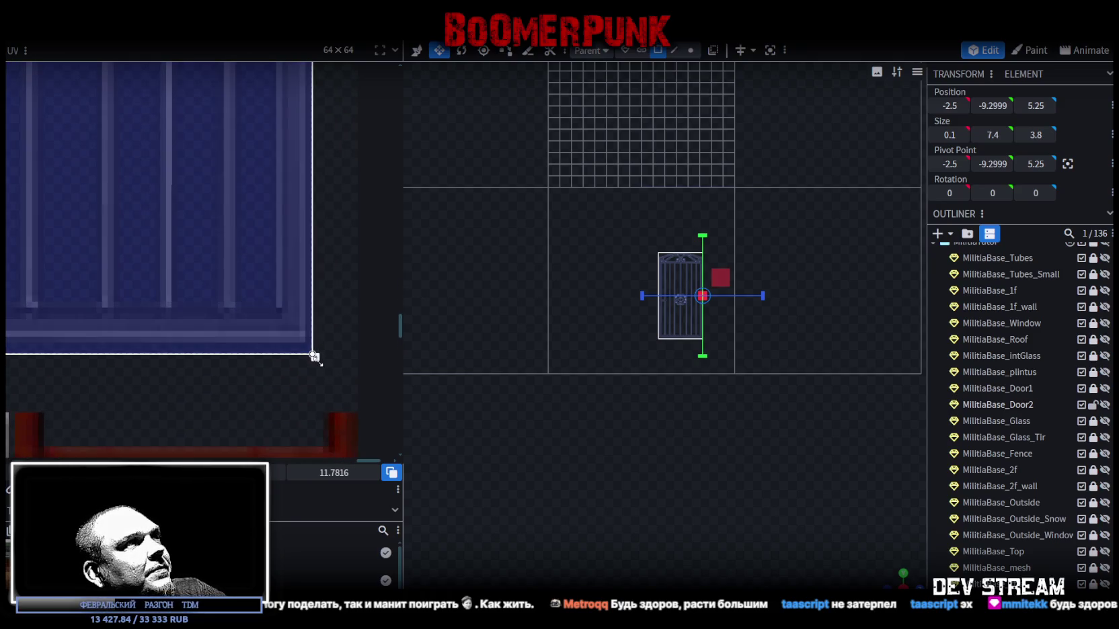
pyautogui.scroll(-2, 221, 283)
pyautogui.scroll(5, 640, 319)
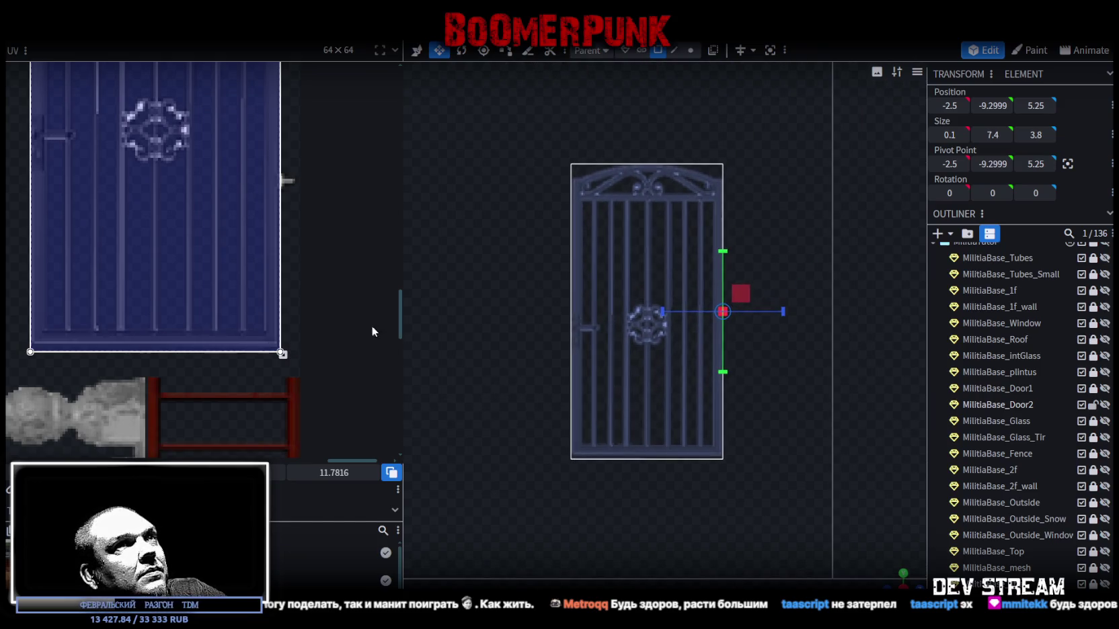
# Resize the UV box to span the whole wrought-iron gate, arched top included.
pyautogui.moveTo(292, 354); pyautogui.dragTo(293, 372)
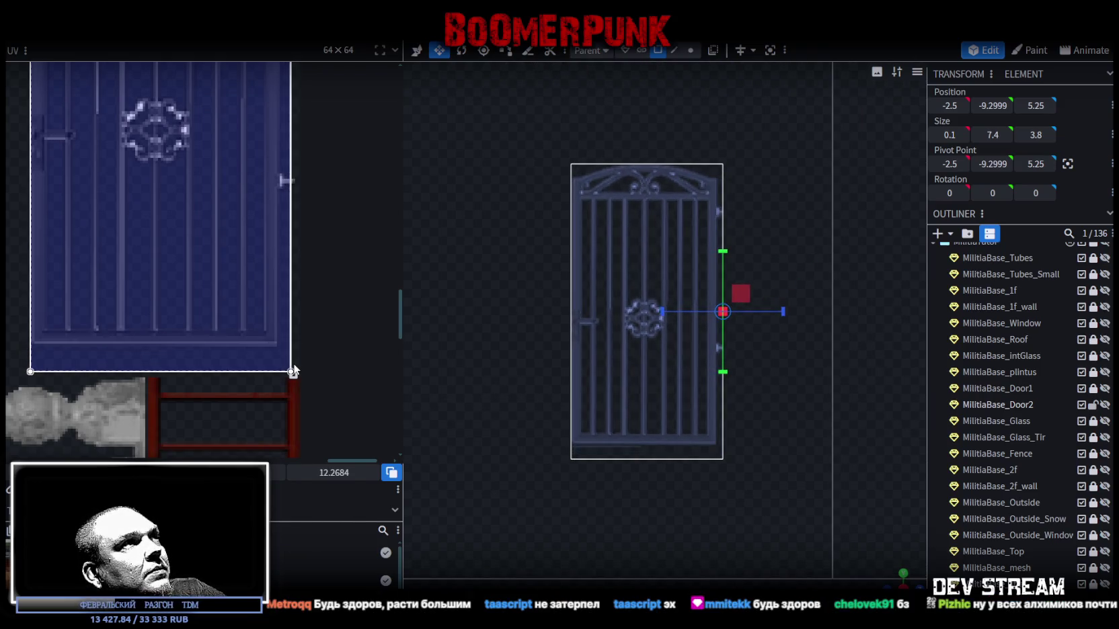
pyautogui.moveTo(251, 330); pyautogui.dragTo(241, 310)
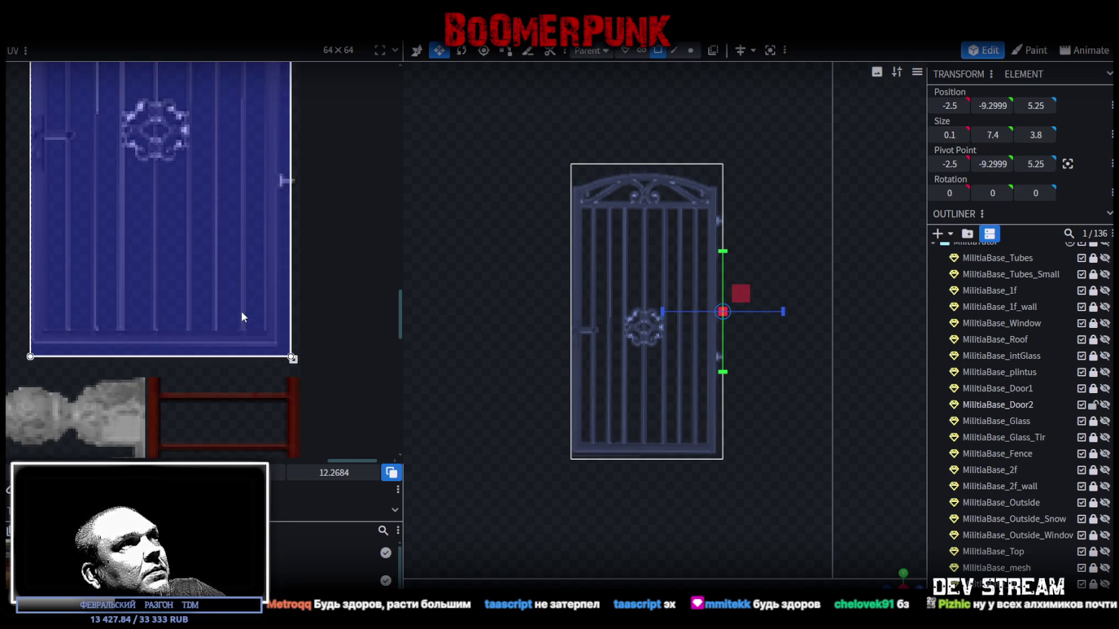
pyautogui.hotkey('ctrl', 'z')
pyautogui.moveTo(293, 373); pyautogui.dragTo(285, 361)
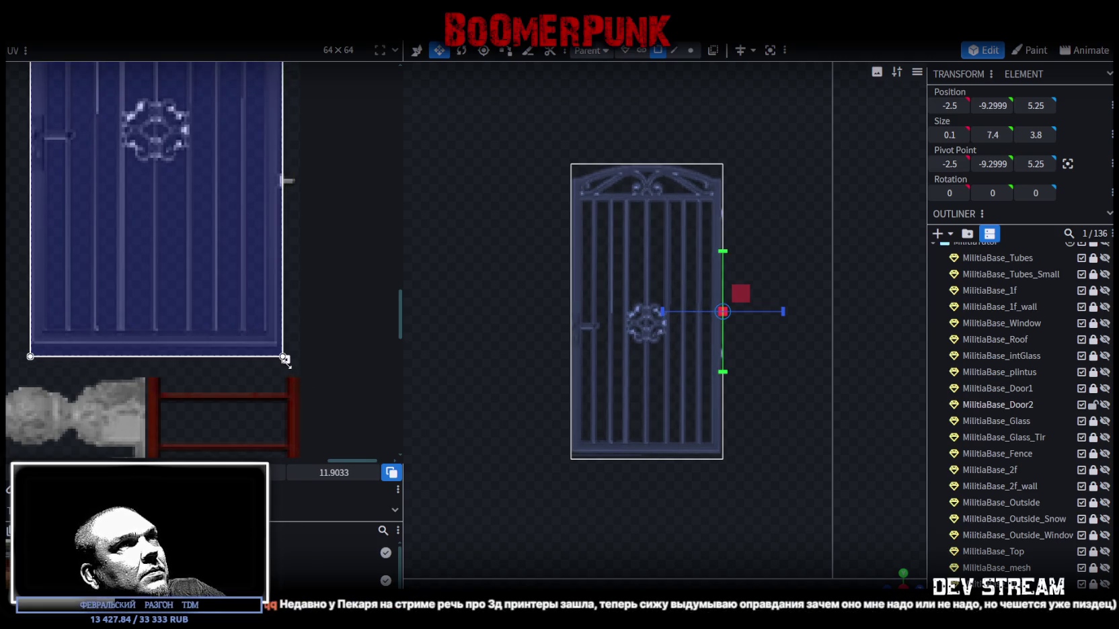
pyautogui.scroll(3, 746, 420)
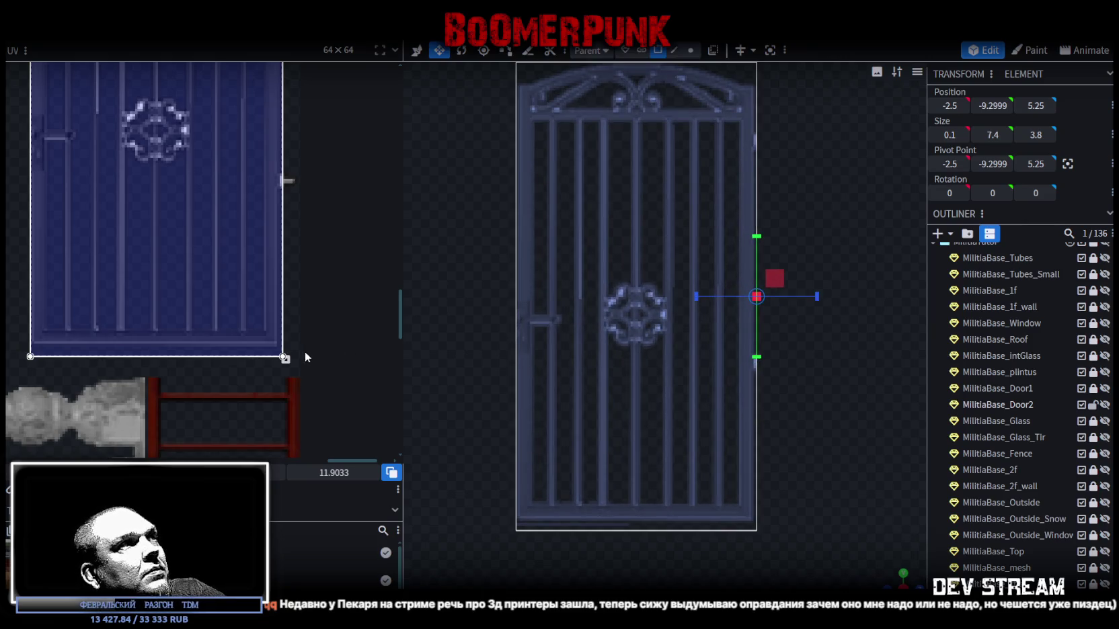
pyautogui.scroll(-2, 720, 373)
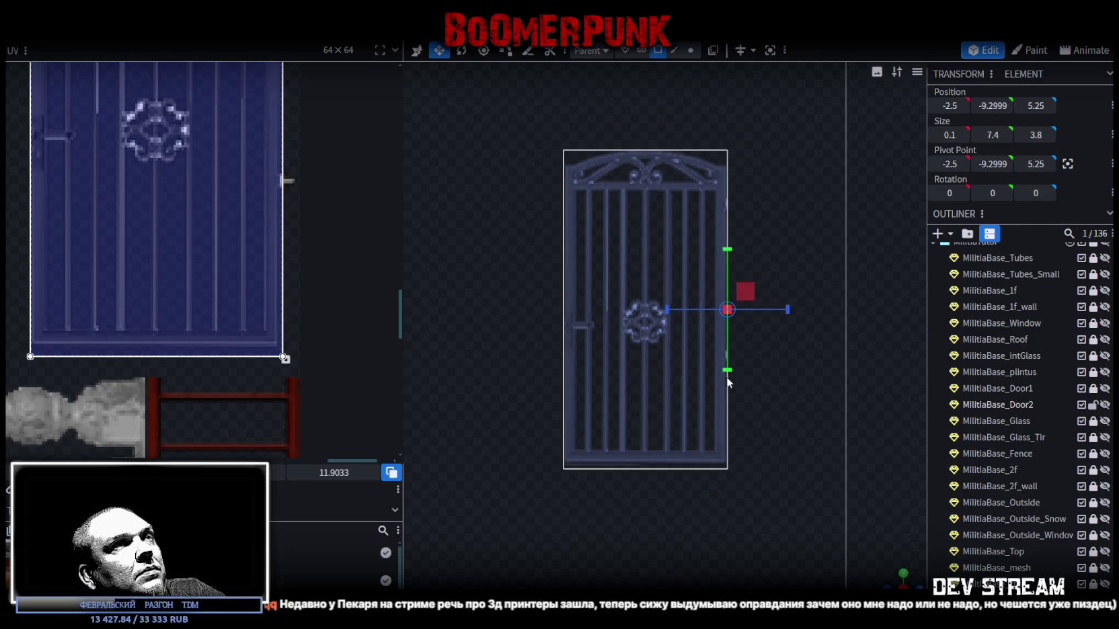
pyautogui.scroll(3, 631, 376)
pyautogui.scroll(3, 190, 246)
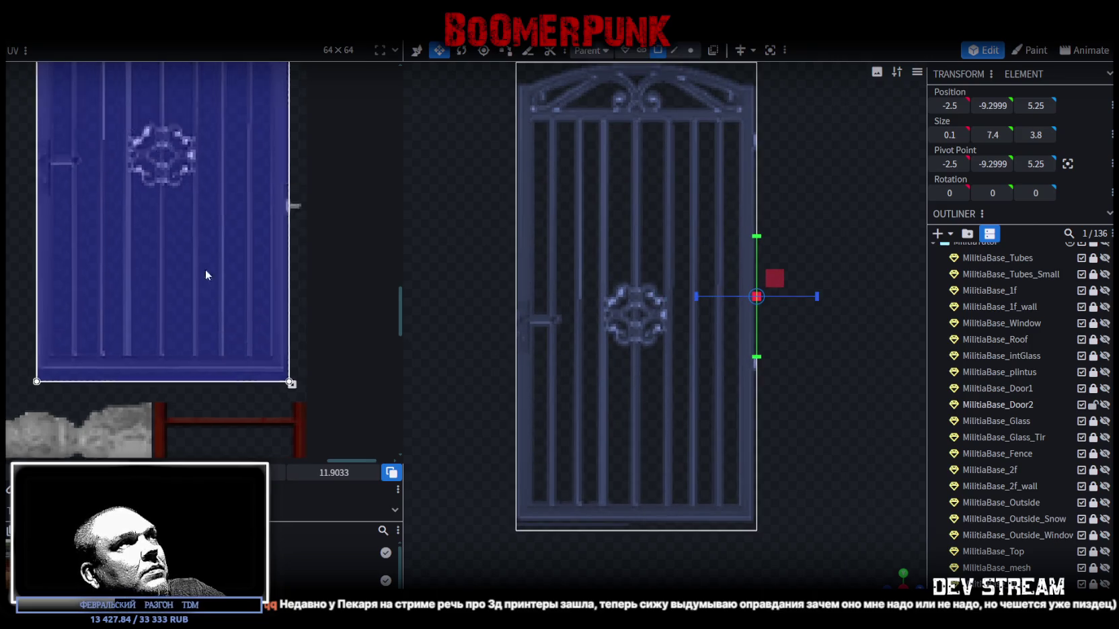
pyautogui.scroll(3, 203, 289)
pyautogui.scroll(-1, 205, 268)
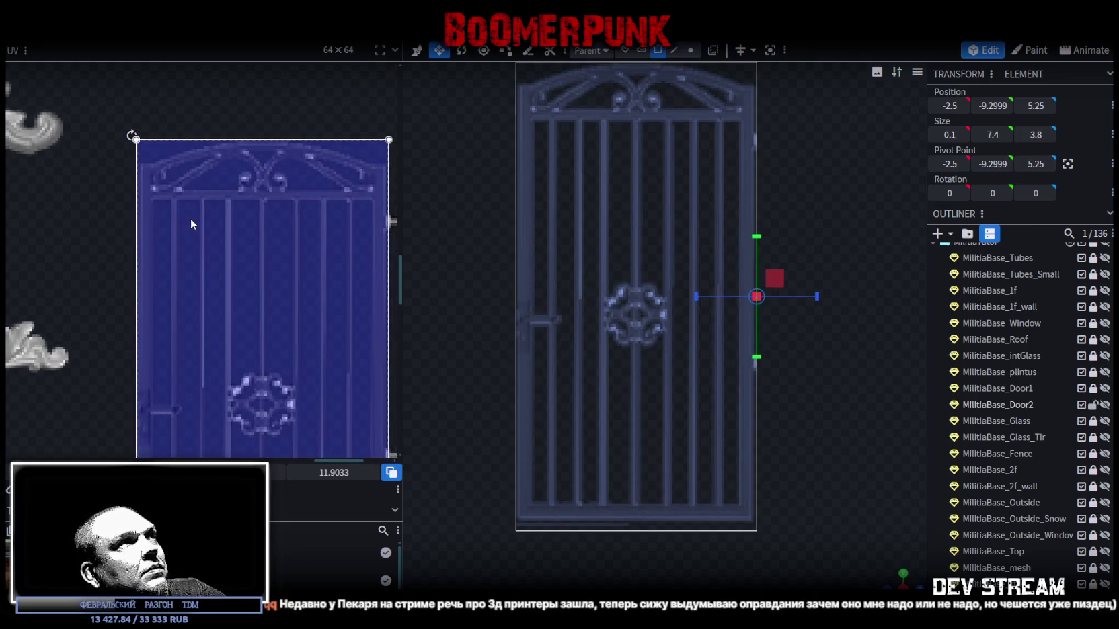
pyautogui.scroll(-2, 598, 369)
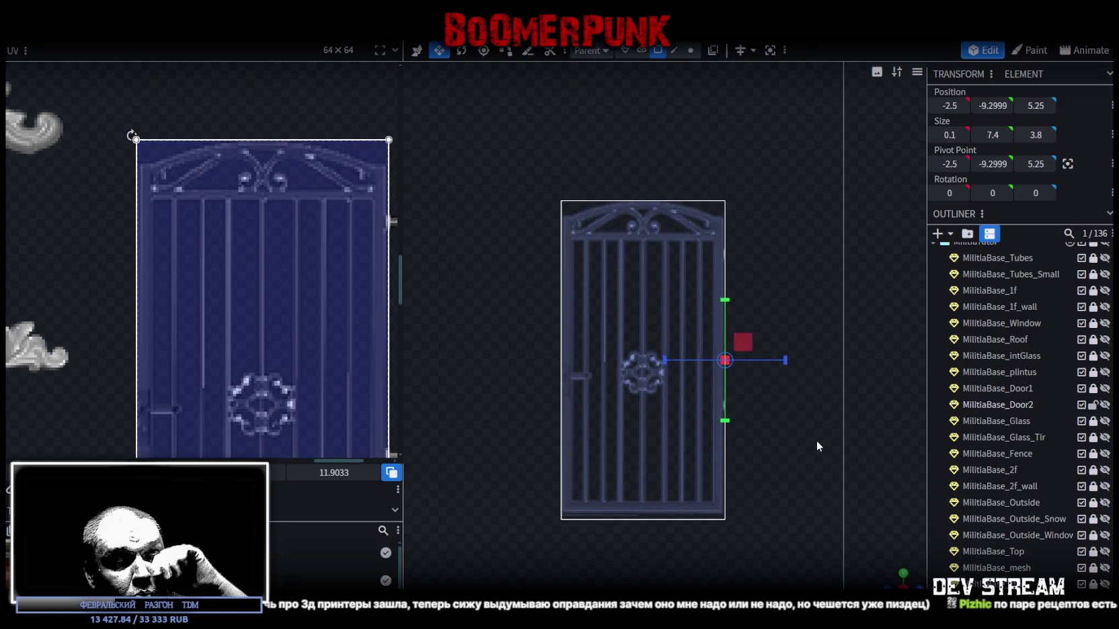
pyautogui.moveTo(899, 580)
pyautogui.mouseDown()
pyautogui.moveTo(895, 538)
pyautogui.moveTo(780, 511)
pyautogui.moveTo(773, 408)
pyautogui.mouseUp()
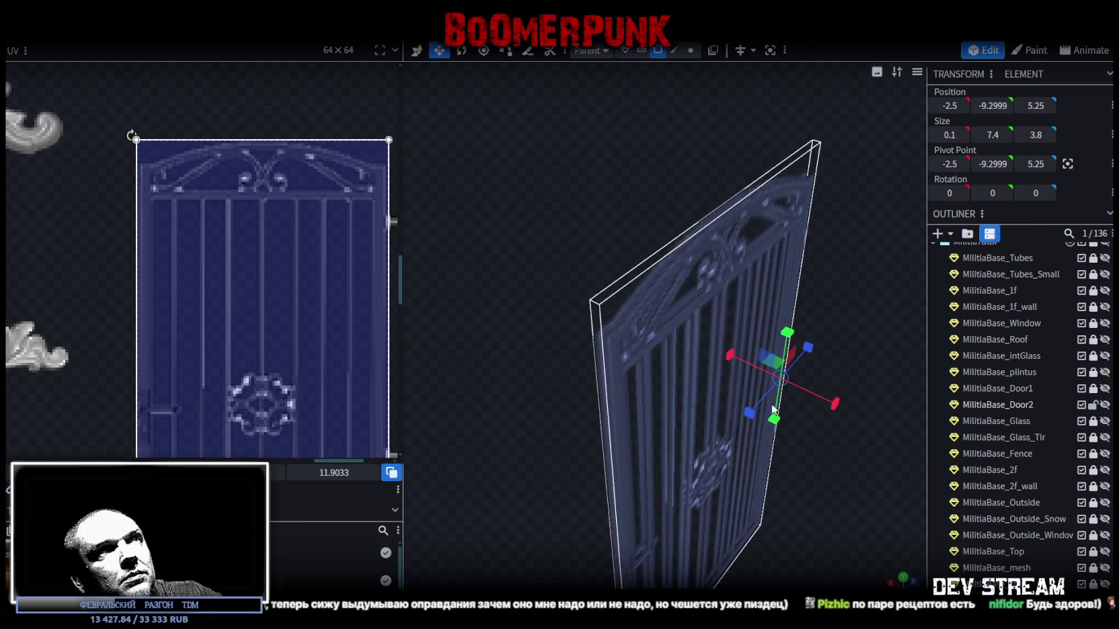
# Lower the top face, extrude it 0.35 upward, and narrow the new cap to 1.3.
pyautogui.click(713, 226)
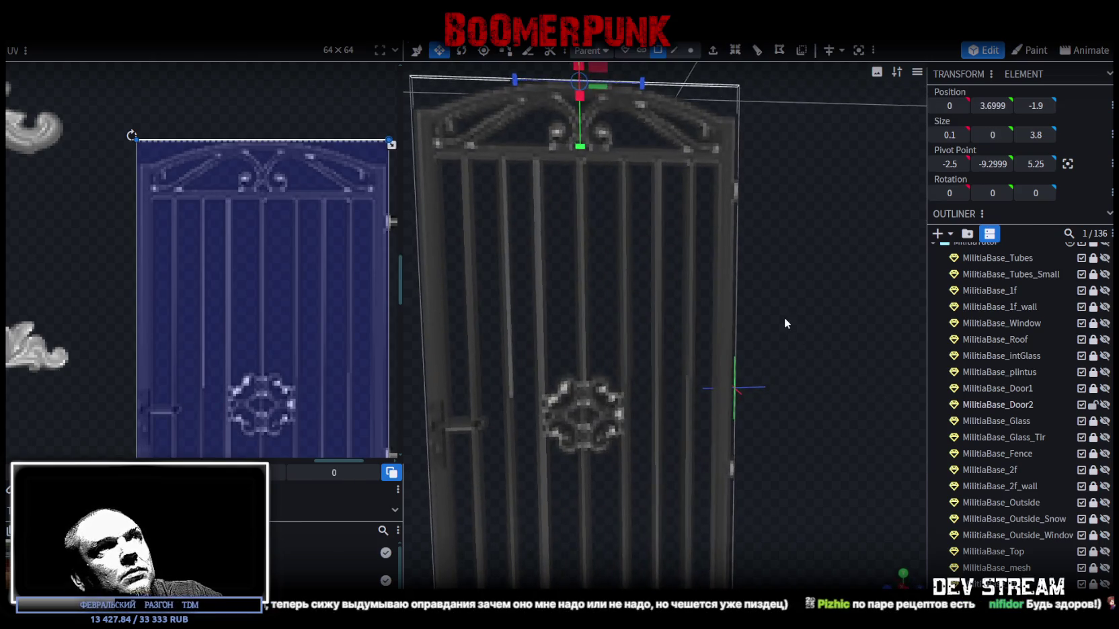
pyautogui.moveTo(623, 86); pyautogui.dragTo(623, 115)
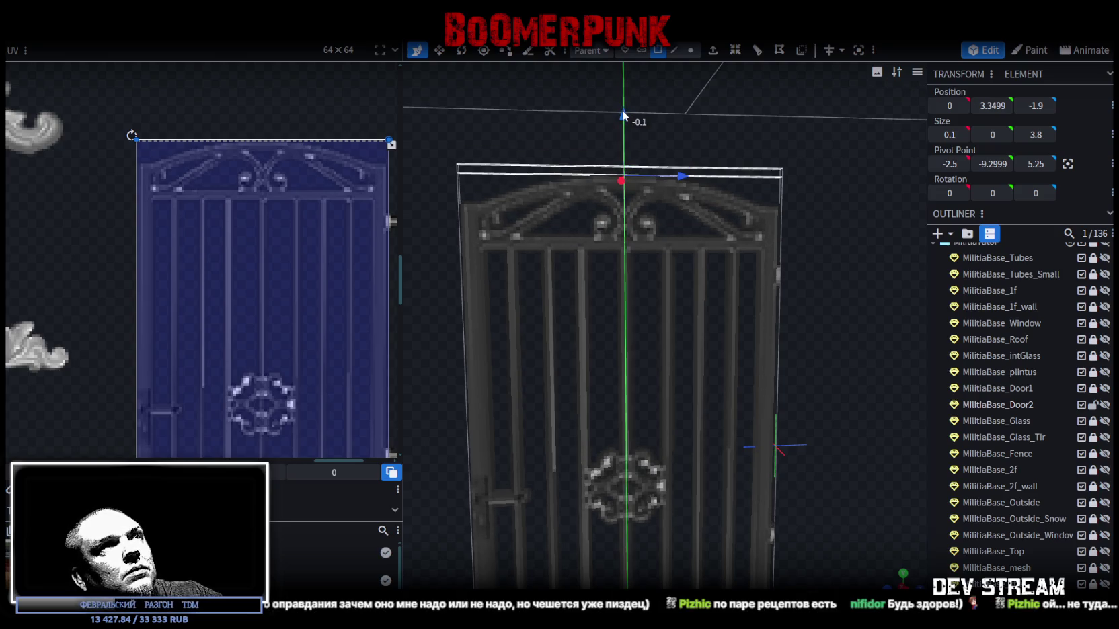
pyautogui.click(713, 50)
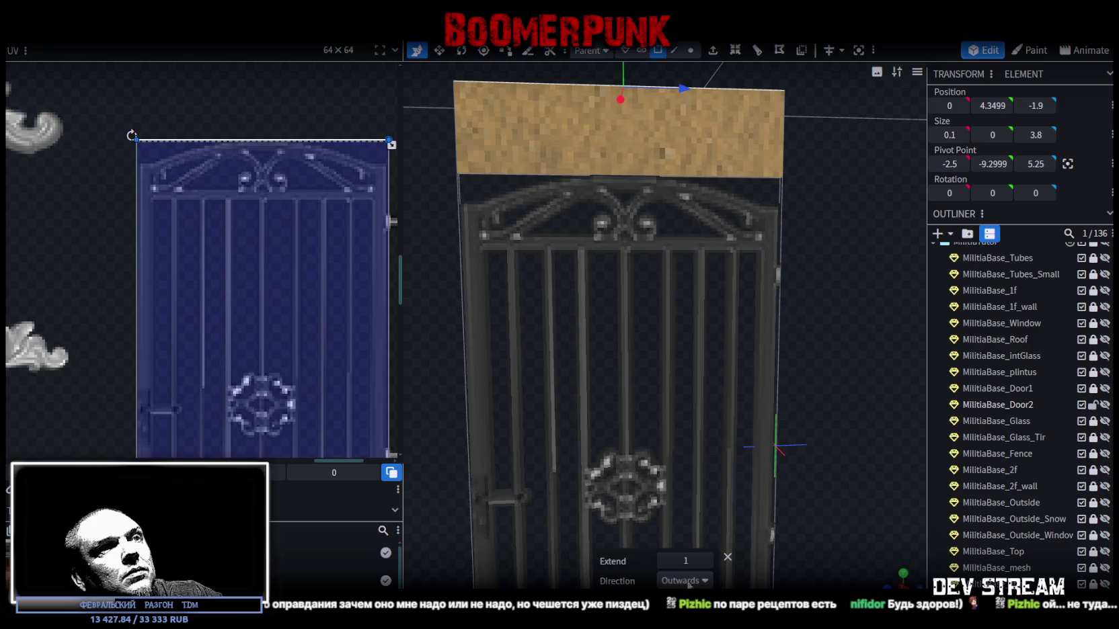
pyautogui.click(665, 561)
pyautogui.click(706, 560)
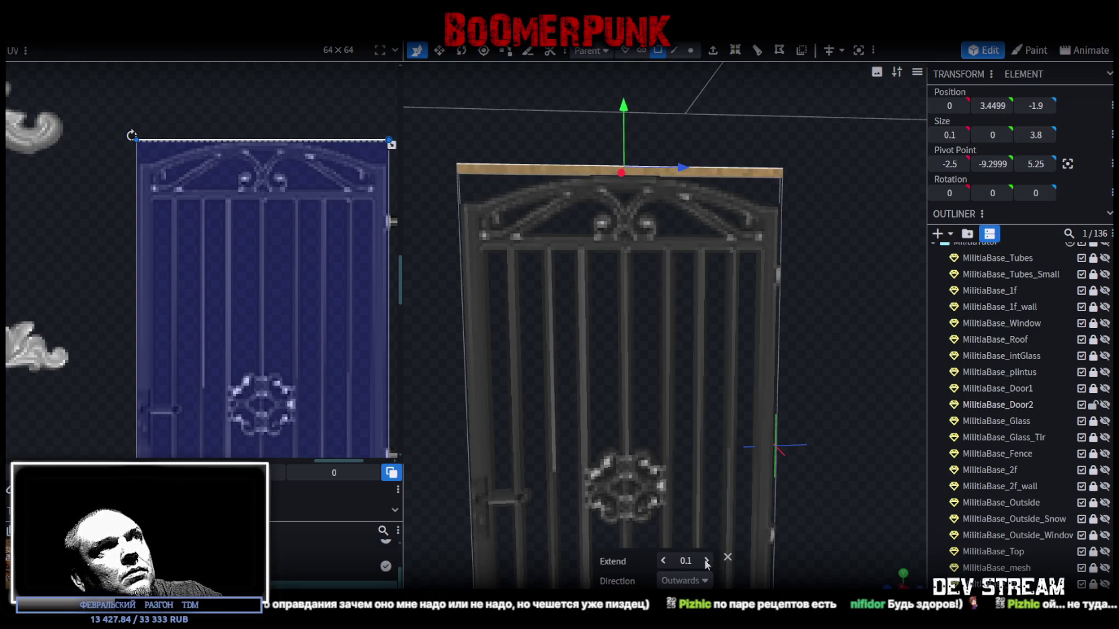
pyautogui.click(706, 561)
pyautogui.moveTo(807, 367); pyautogui.dragTo(812, 462)
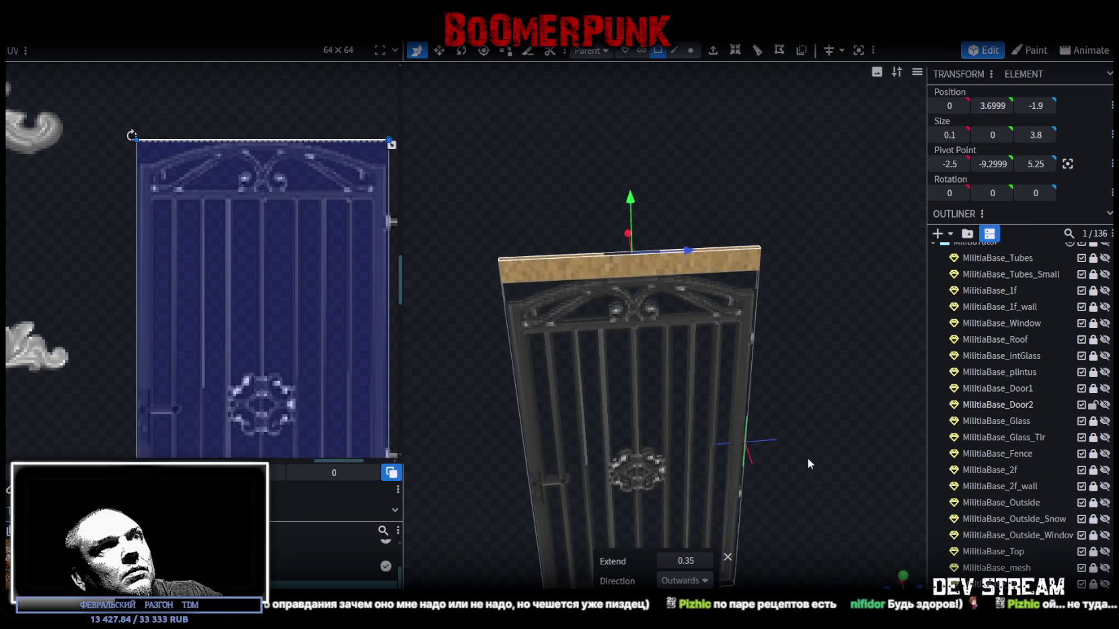
pyautogui.press('v')
pyautogui.moveTo(691, 250); pyautogui.dragTo(597, 261)
pyautogui.moveTo(806, 466)
pyautogui.mouseDown()
pyautogui.moveTo(792, 416)
pyautogui.moveTo(777, 457)
pyautogui.moveTo(696, 459)
pyautogui.mouseUp()
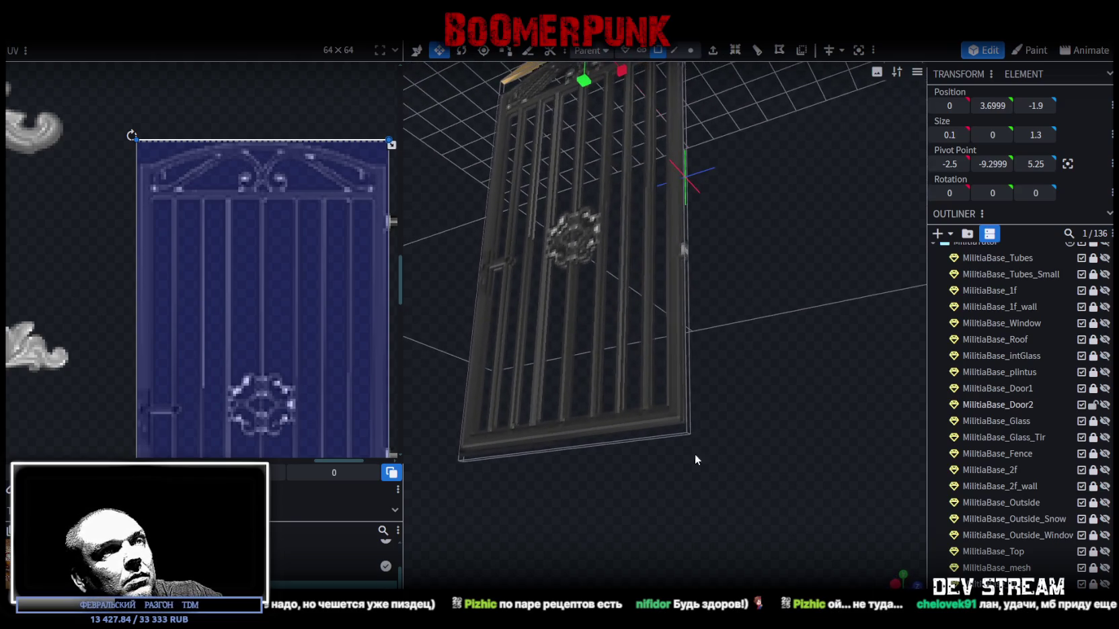
# Raise the bottom strip to -3.45, center the pivot, and switch to face selection.
pyautogui.click(656, 440)
pyautogui.moveTo(731, 482); pyautogui.dragTo(701, 449)
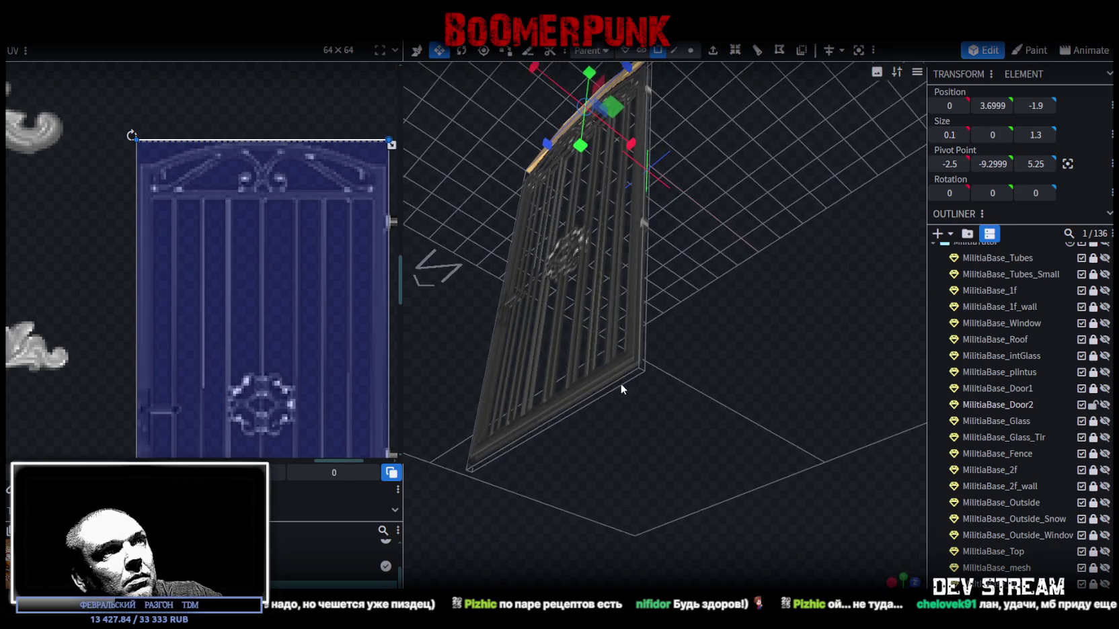
pyautogui.moveTo(620, 382); pyautogui.dragTo(766, 519)
pyautogui.press('KP_1')
pyautogui.press('v')
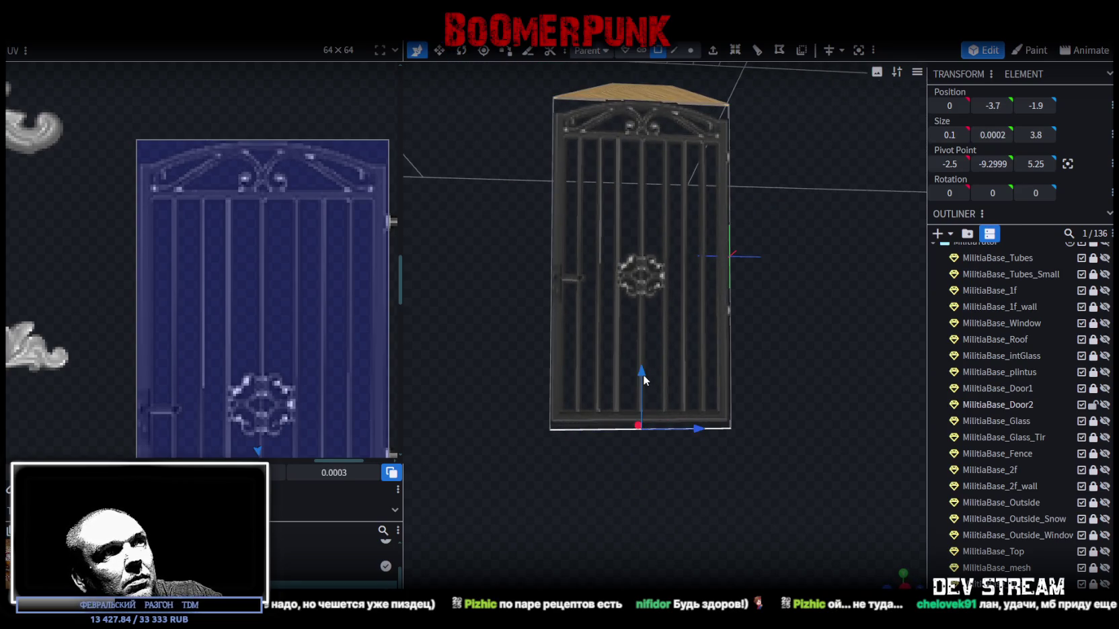
pyautogui.moveTo(643, 374); pyautogui.dragTo(643, 368)
pyautogui.moveTo(793, 414)
pyautogui.mouseDown()
pyautogui.moveTo(701, 486)
pyautogui.moveTo(657, 260)
pyautogui.mouseUp()
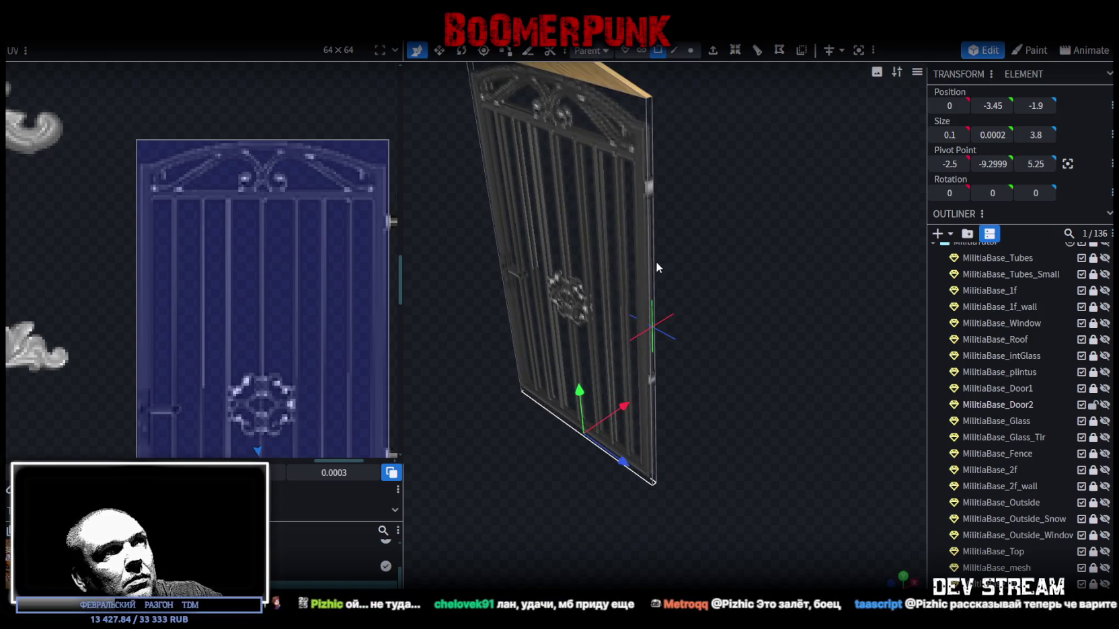
pyautogui.click(656, 265)
pyautogui.click(1068, 164)
pyautogui.moveTo(748, 382)
pyautogui.mouseDown()
pyautogui.moveTo(825, 434)
pyautogui.moveTo(787, 397)
pyautogui.mouseUp()
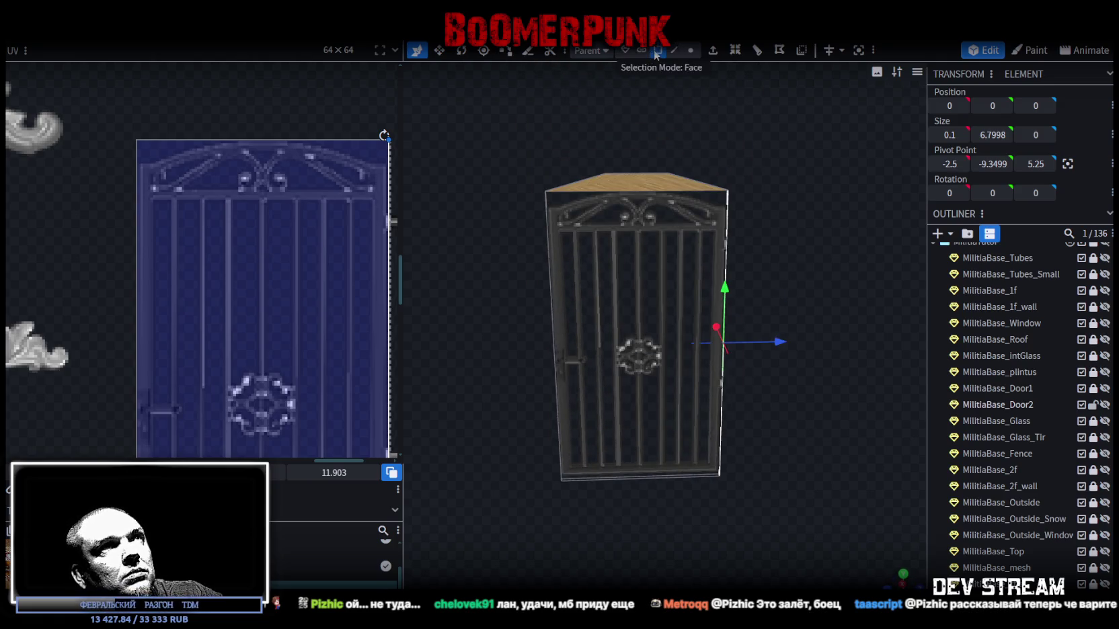
pyautogui.click(657, 50)
pyautogui.moveTo(834, 518); pyautogui.dragTo(878, 554)
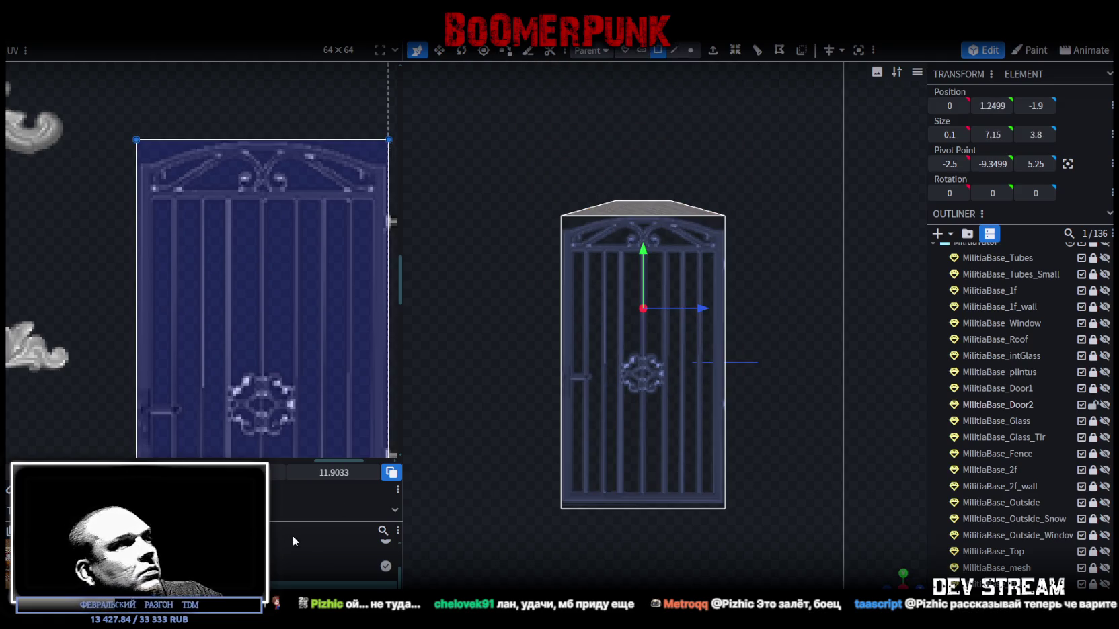
# Apply the texture to the front face and stretch its UV over the full gate, ornament centred.
pyautogui.click(134, 544)
pyautogui.scroll(-3, 136, 388)
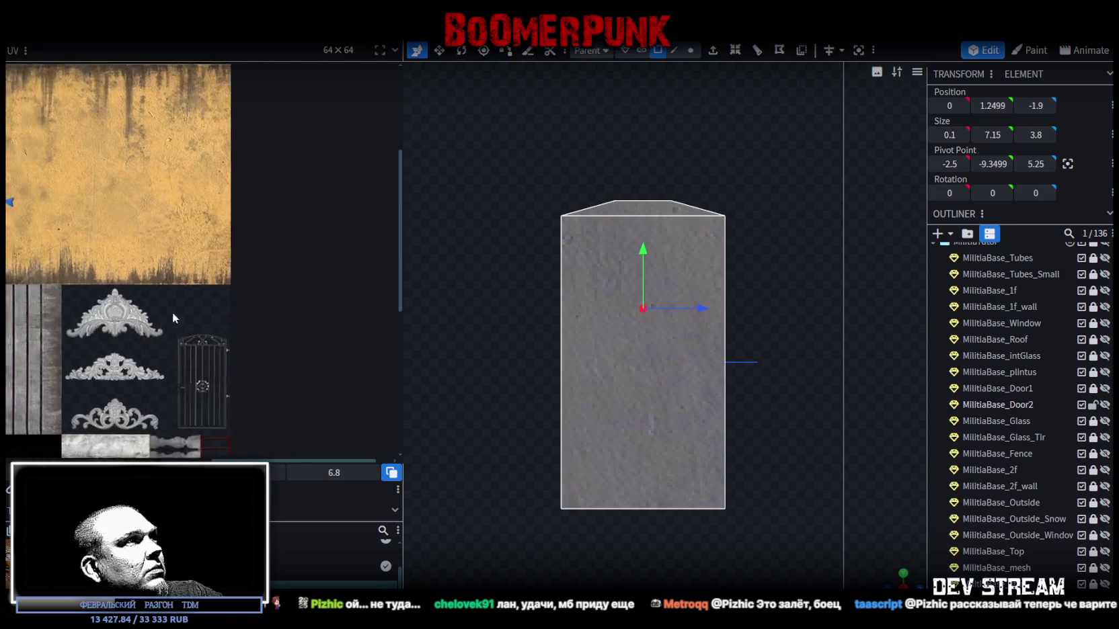
pyautogui.moveTo(27, 162); pyautogui.dragTo(387, 303)
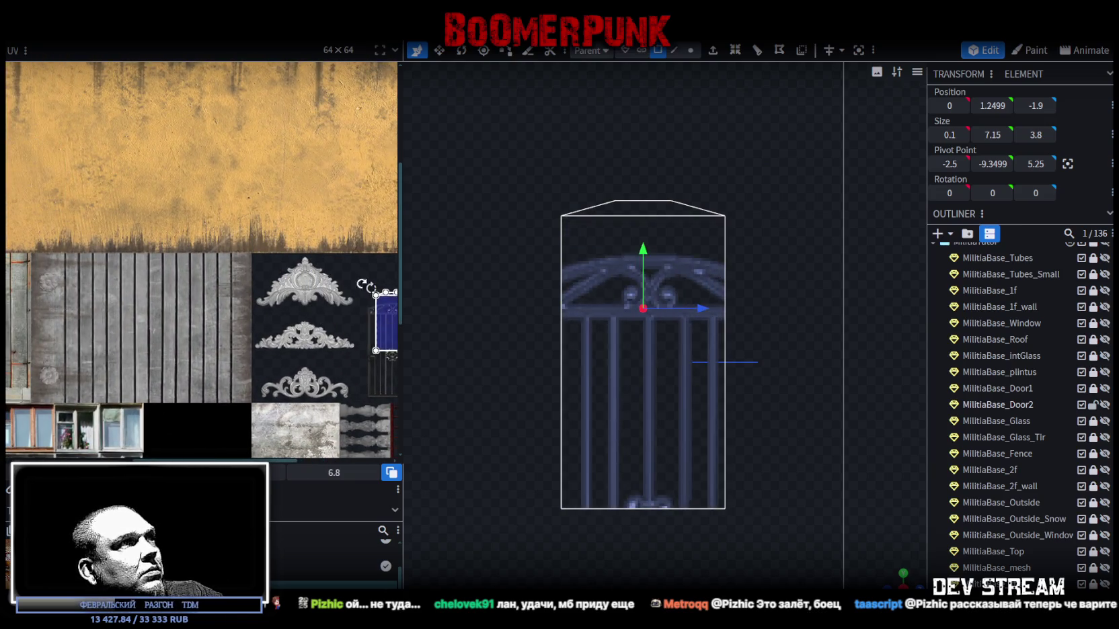
pyautogui.scroll(5, 386, 302)
pyautogui.moveTo(176, 288); pyautogui.dragTo(156, 336)
pyautogui.scroll(4, 155, 329)
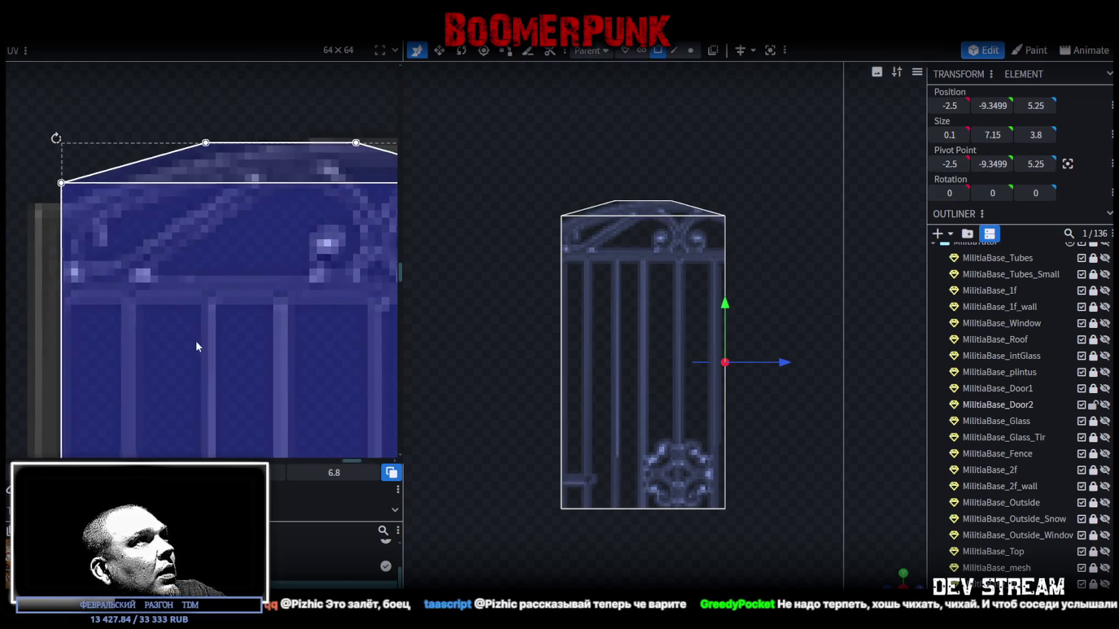
pyautogui.moveTo(197, 331); pyautogui.dragTo(173, 328)
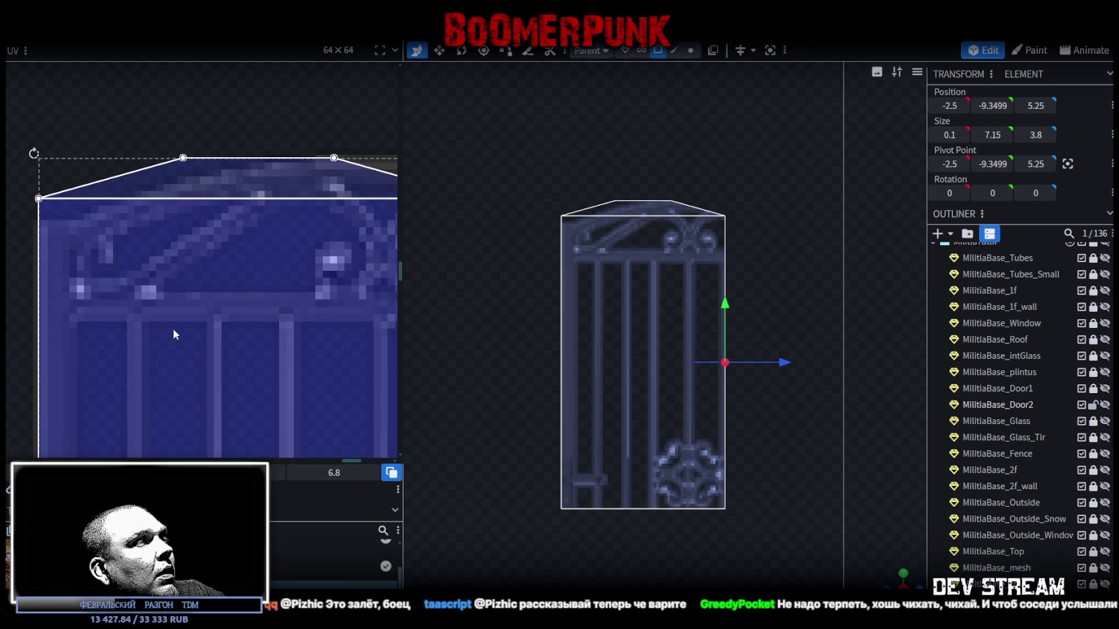
pyautogui.scroll(-2, 203, 376)
pyautogui.scroll(-3, 203, 376)
pyautogui.moveTo(223, 235)
pyautogui.mouseDown()
pyautogui.moveTo(271, 326)
pyautogui.moveTo(289, 303)
pyautogui.moveTo(282, 364)
pyautogui.moveTo(342, 376)
pyautogui.mouseUp()
pyautogui.scroll(5, 262, 325)
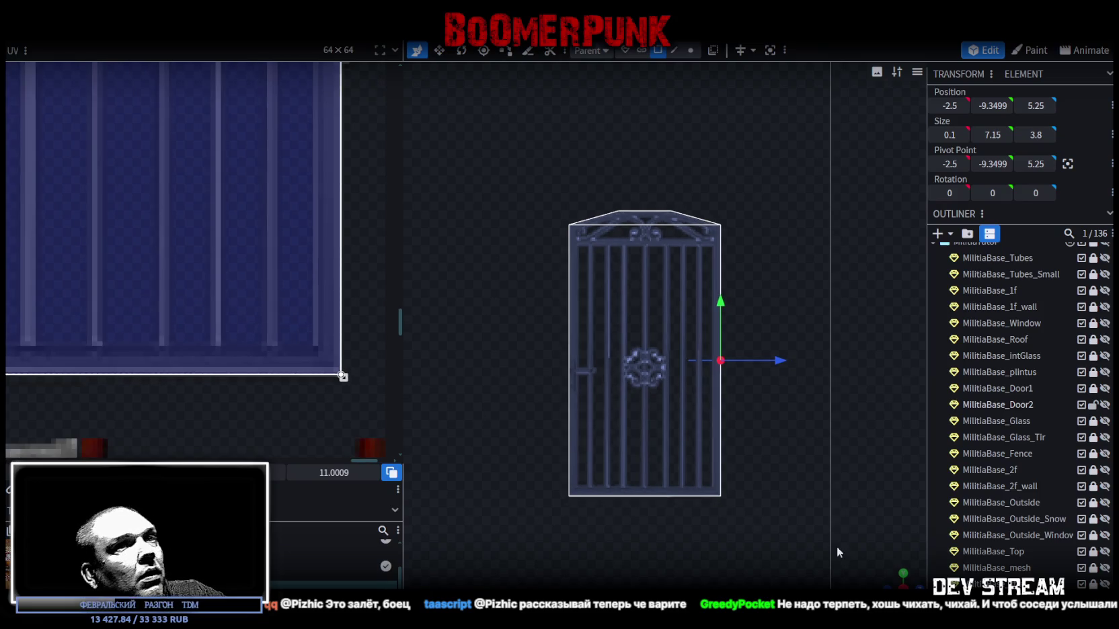
pyautogui.moveTo(896, 579); pyautogui.dragTo(641, 507)
# Inspect the gate edge-on and save the project as Build0Tutor.bbmodel.
pyautogui.scroll(4, 605, 484)
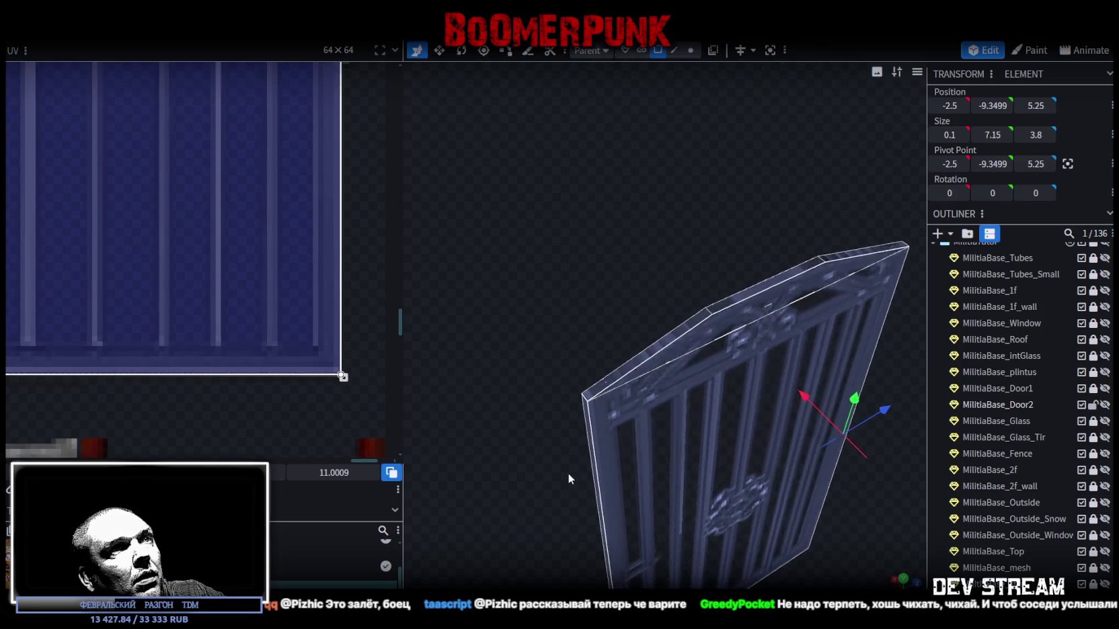
pyautogui.moveTo(554, 455); pyautogui.dragTo(529, 427)
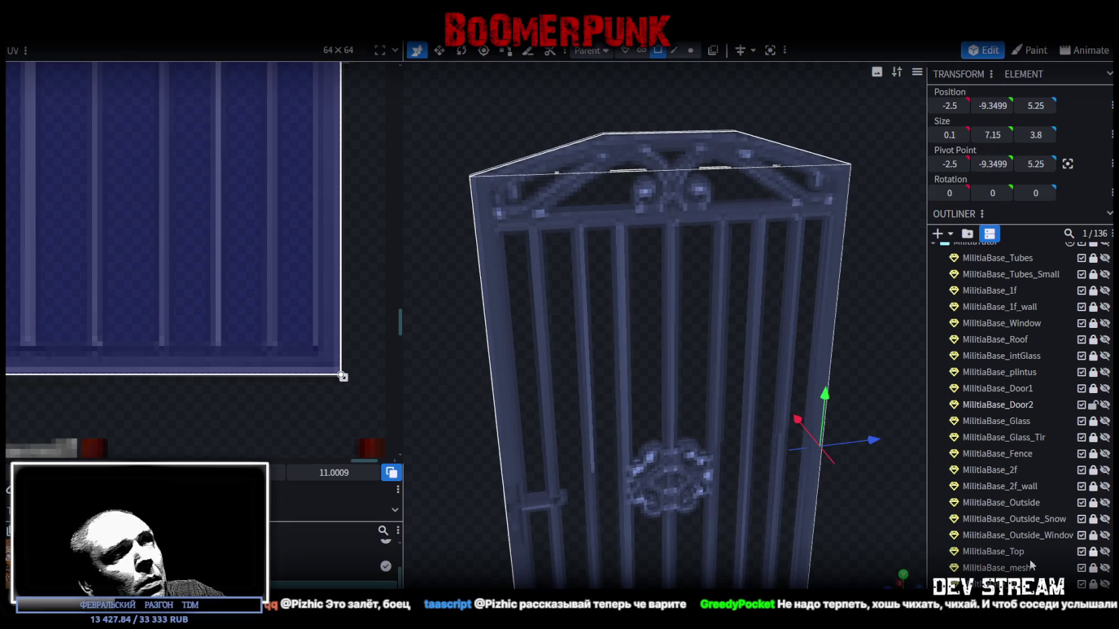
pyautogui.scroll(-5, 1009, 531)
pyautogui.scroll(-5, 1009, 471)
pyautogui.click(848, 509)
pyautogui.moveTo(846, 509)
pyautogui.mouseDown()
pyautogui.moveTo(782, 539)
pyautogui.moveTo(761, 563)
pyautogui.mouseUp()
pyautogui.moveTo(700, 550)
pyautogui.mouseDown()
pyautogui.moveTo(579, 520)
pyautogui.moveTo(525, 490)
pyautogui.moveTo(744, 455)
pyautogui.moveTo(879, 460)
pyautogui.moveTo(677, 504)
pyautogui.moveTo(662, 485)
pyautogui.moveTo(590, 520)
pyautogui.moveTo(674, 528)
pyautogui.moveTo(606, 532)
pyautogui.moveTo(816, 514)
pyautogui.mouseUp()
pyautogui.hotkey('ctrl', 's')
# Select MilitiaBase_StreetDoor in the Outliner.
pyautogui.moveTo(940, 507)
pyautogui.mouseDown()
pyautogui.moveTo(832, 513)
pyautogui.moveTo(1071, 417)
pyautogui.mouseUp()
pyautogui.scroll(5, 1071, 418)
pyautogui.scroll(3, 1072, 417)
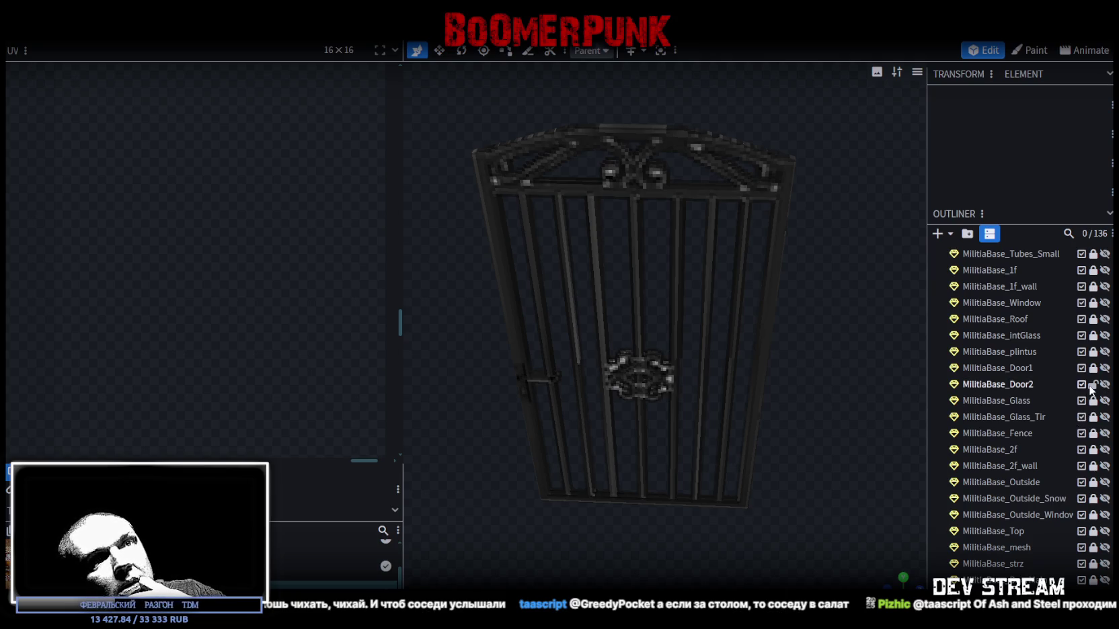
pyautogui.scroll(-6, 1103, 388)
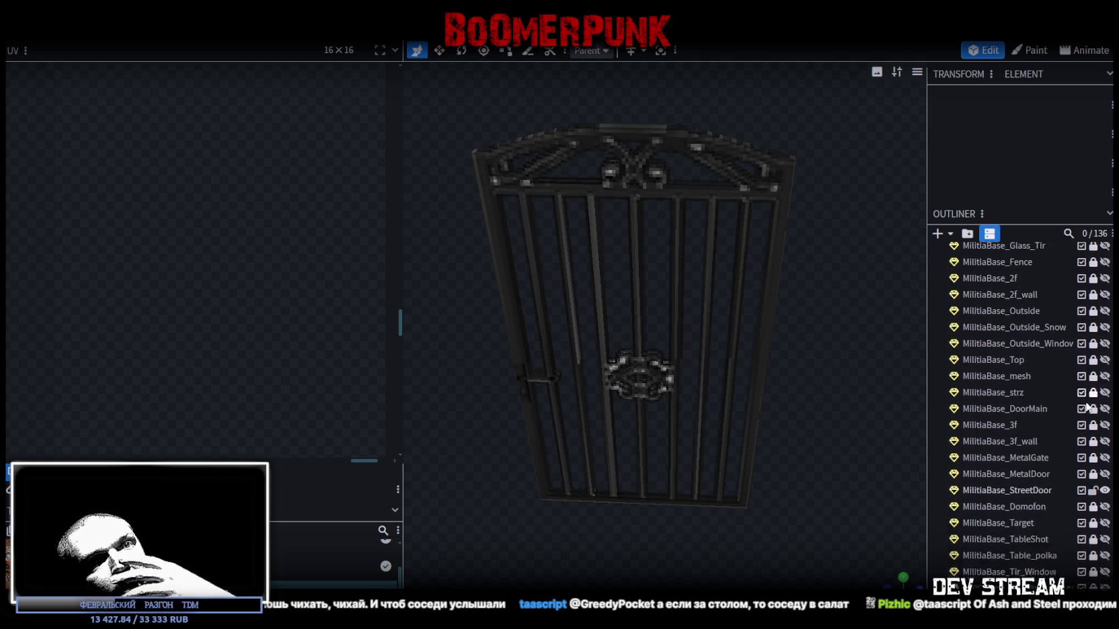
pyautogui.click(1029, 430)
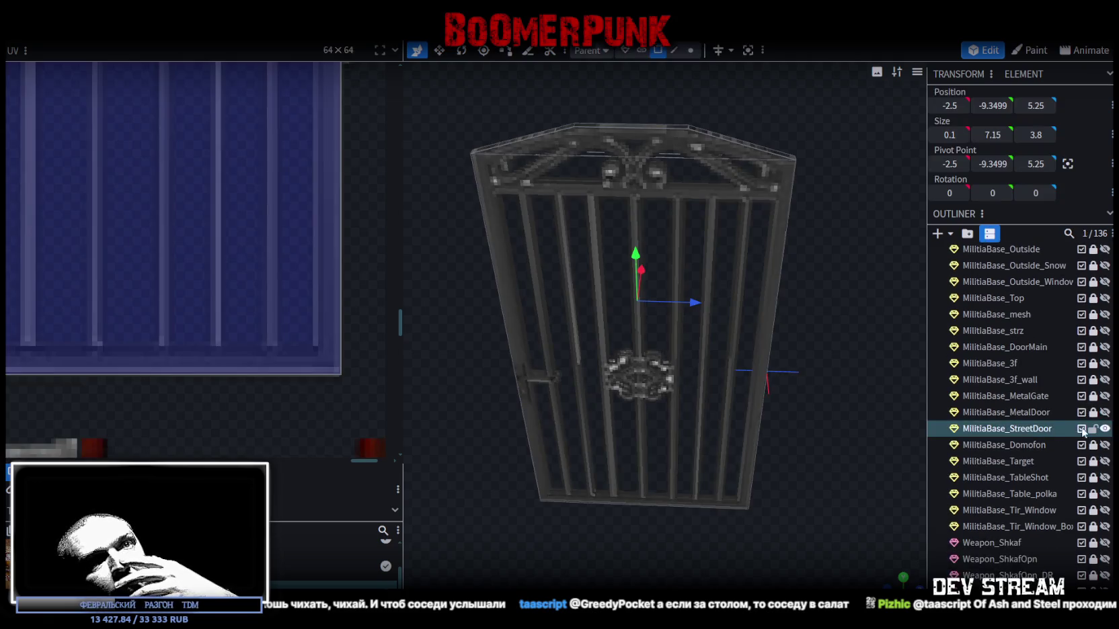
pyautogui.moveTo(874, 434)
pyautogui.mouseDown()
pyautogui.moveTo(835, 431)
pyautogui.moveTo(754, 387)
pyautogui.moveTo(754, 368)
pyautogui.mouseUp()
# Save and export the model as Build0Tutor.fbx at export scale 16.
pyautogui.hotkey('ctrl', 's')
pyautogui.click(101, 32)
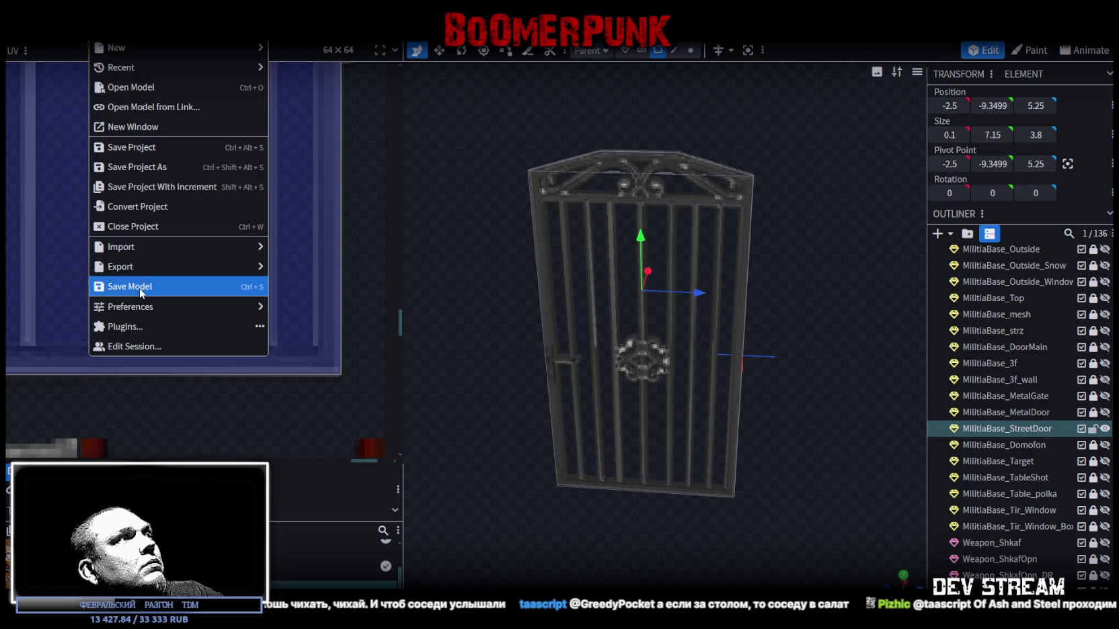
pyautogui.moveTo(146, 269)
pyautogui.click(345, 289)
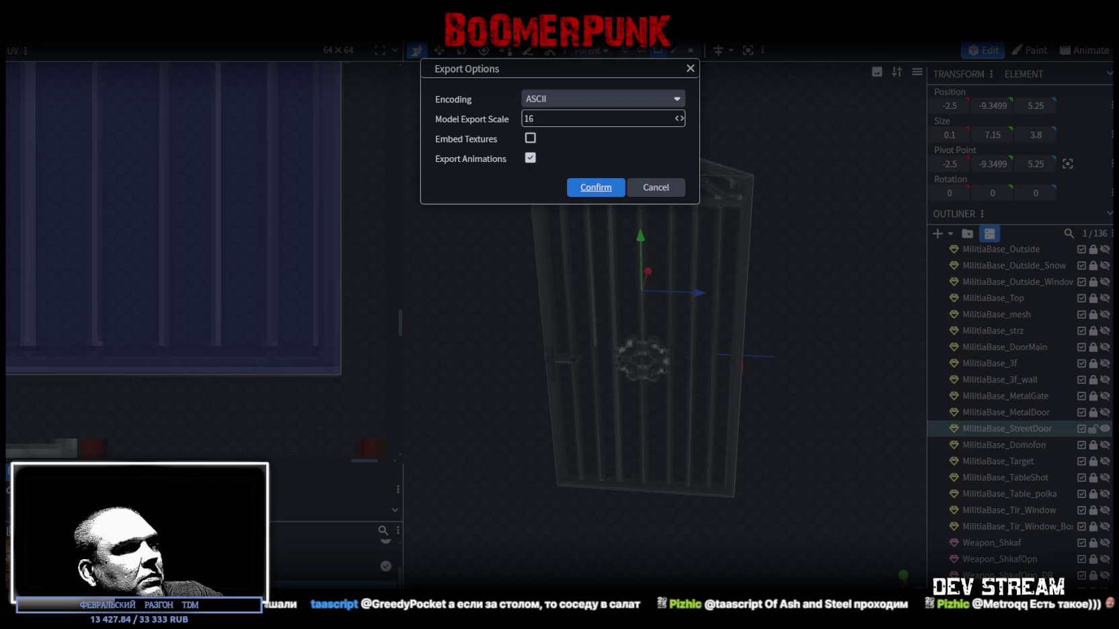
pyautogui.press('Return')
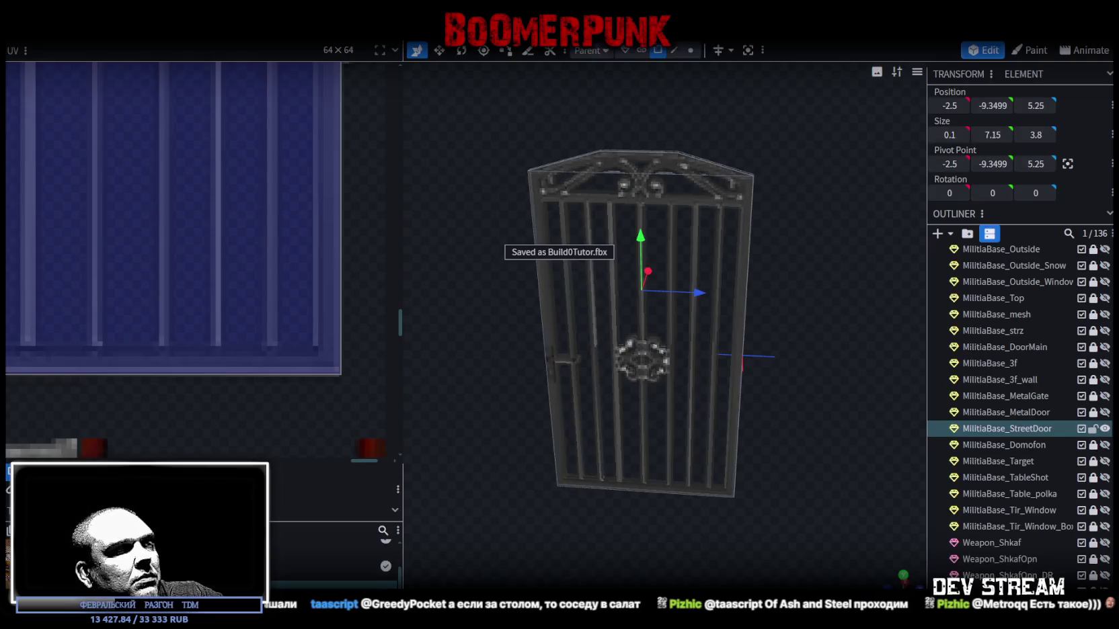
pyautogui.hotkey('alt', 'Tab')
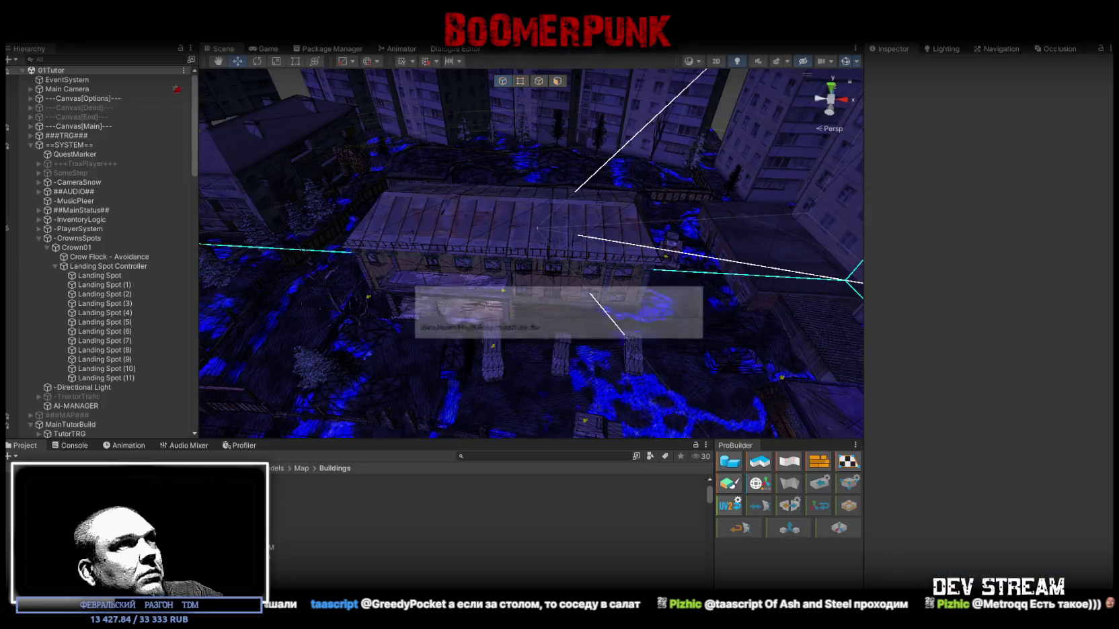
# Select MilitiaBase_DoorMain in Unity and duplicate it.
pyautogui.click(38, 238)
pyautogui.moveTo(471, 256)
pyautogui.mouseDown()
pyautogui.moveTo(520, 259)
pyautogui.moveTo(545, 179)
pyautogui.moveTo(595, 197)
pyautogui.mouseUp()
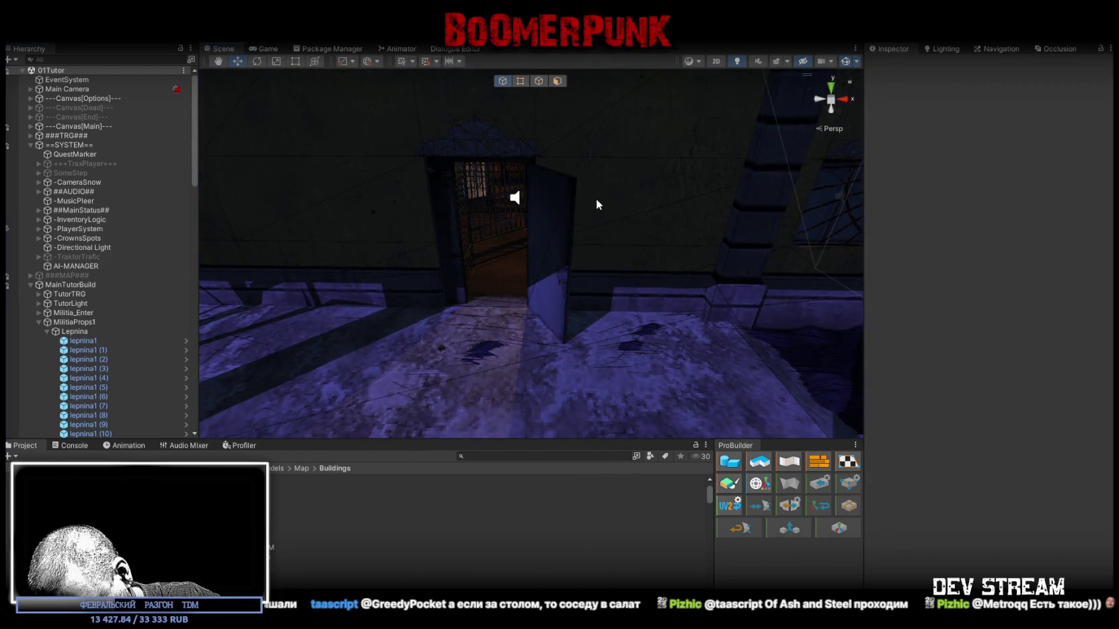
pyautogui.click(538, 242)
pyautogui.scroll(-10, 119, 277)
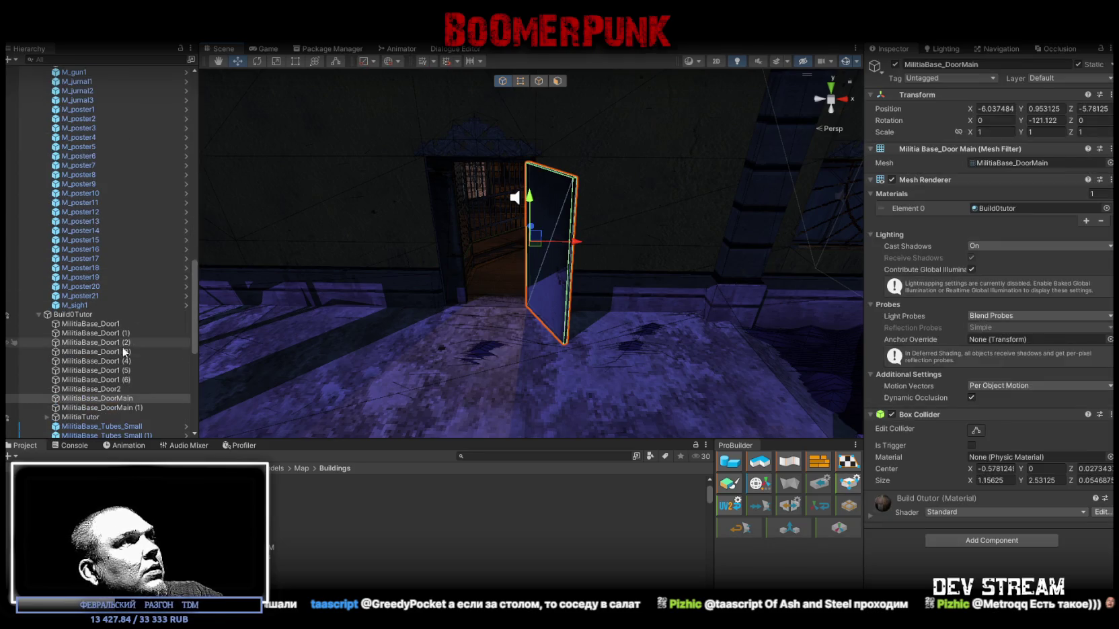
pyautogui.click(122, 390)
pyautogui.click(123, 398)
pyautogui.hotkey('ctrl', 'd')
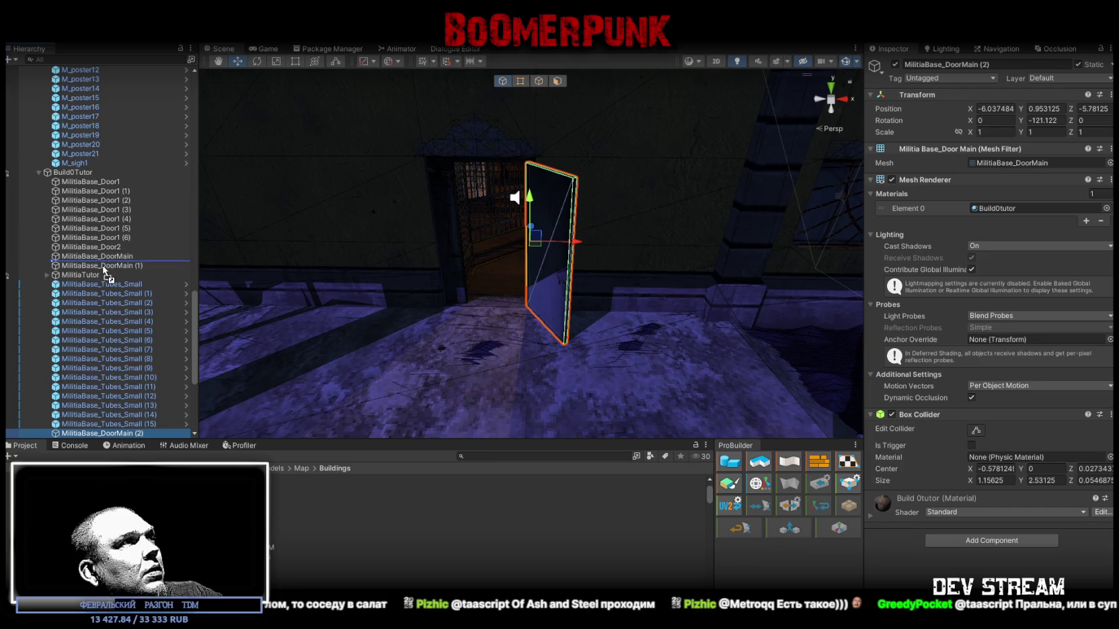
# Place the copy below MilitiaBase_DoorMain (1), rename it MilitiaBase_DoorStreet, and search the mesh picker for it.
pyautogui.moveTo(103, 272); pyautogui.dragTo(114, 275)
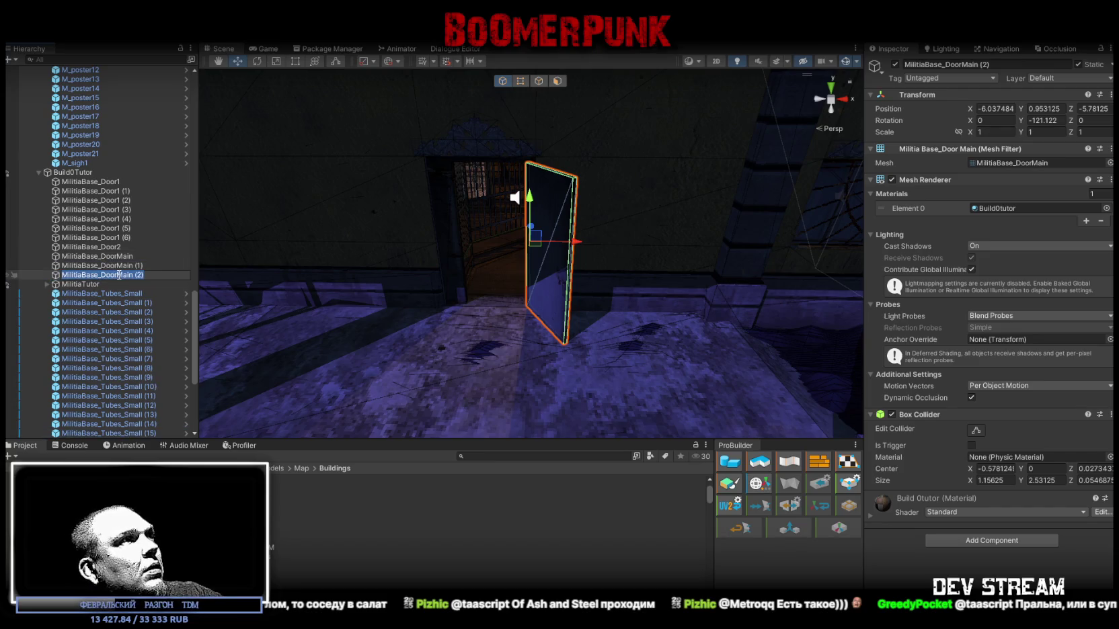
pyautogui.write('Street')
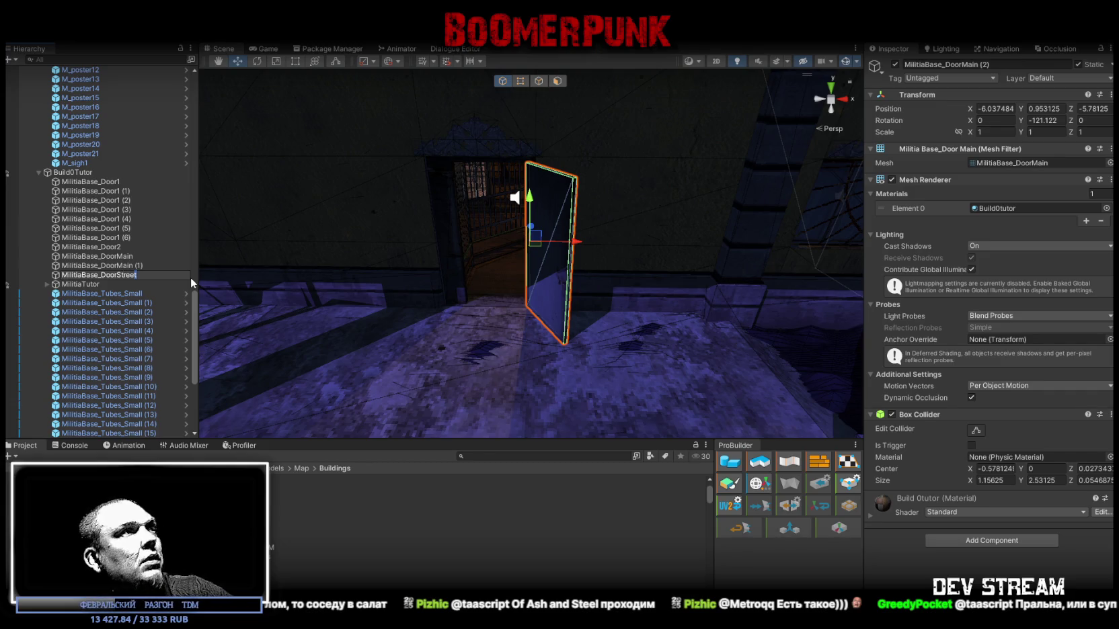
pyautogui.press('Return')
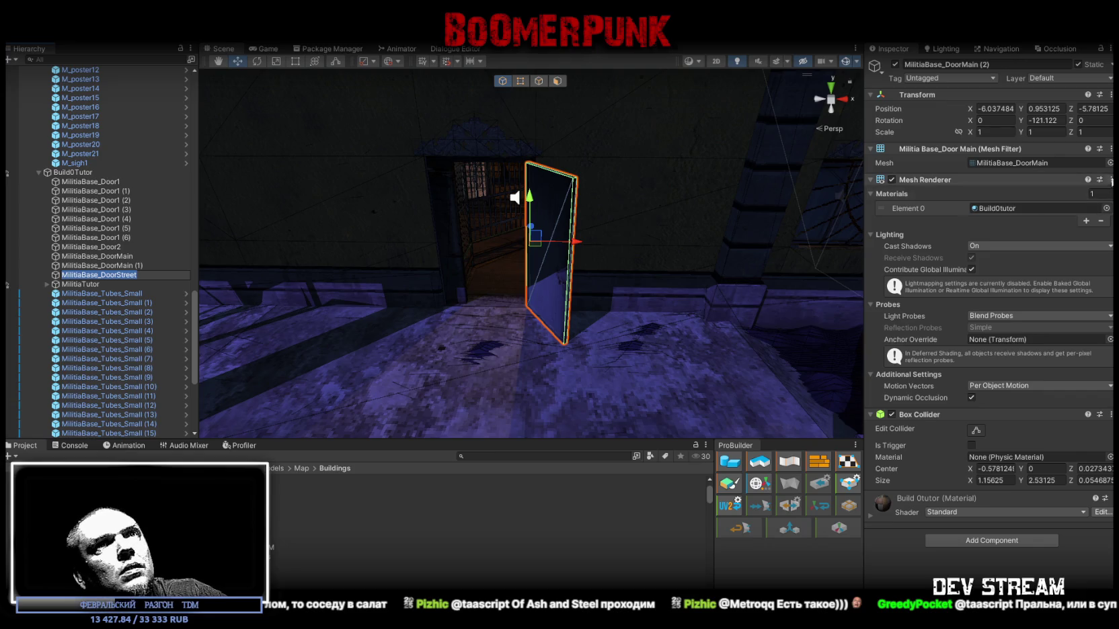
pyautogui.click(1109, 163)
pyautogui.write('MilitiaBase_DoorStreet')
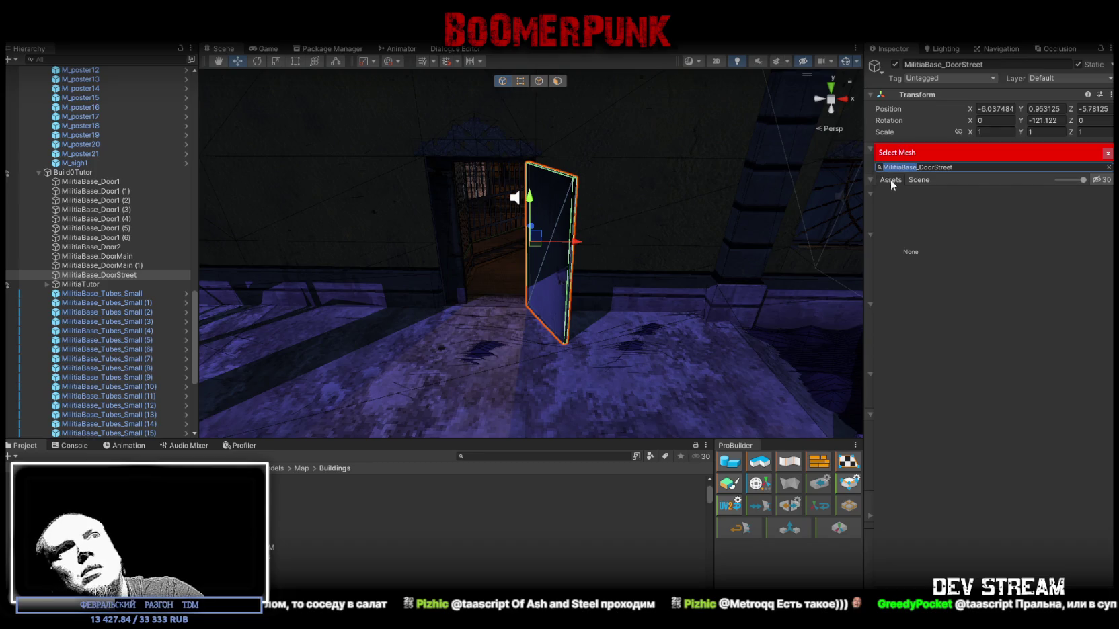
# Assign the MilitiaBase_StreetDoor mesh and reset the Box Collider to fit it.
pyautogui.press('BackSpace')
pyautogui.doubleClick(967, 238)
pyautogui.moveTo(752, 227)
pyautogui.mouseDown()
pyautogui.moveTo(607, 282)
pyautogui.moveTo(674, 291)
pyautogui.moveTo(492, 161)
pyautogui.mouseUp()
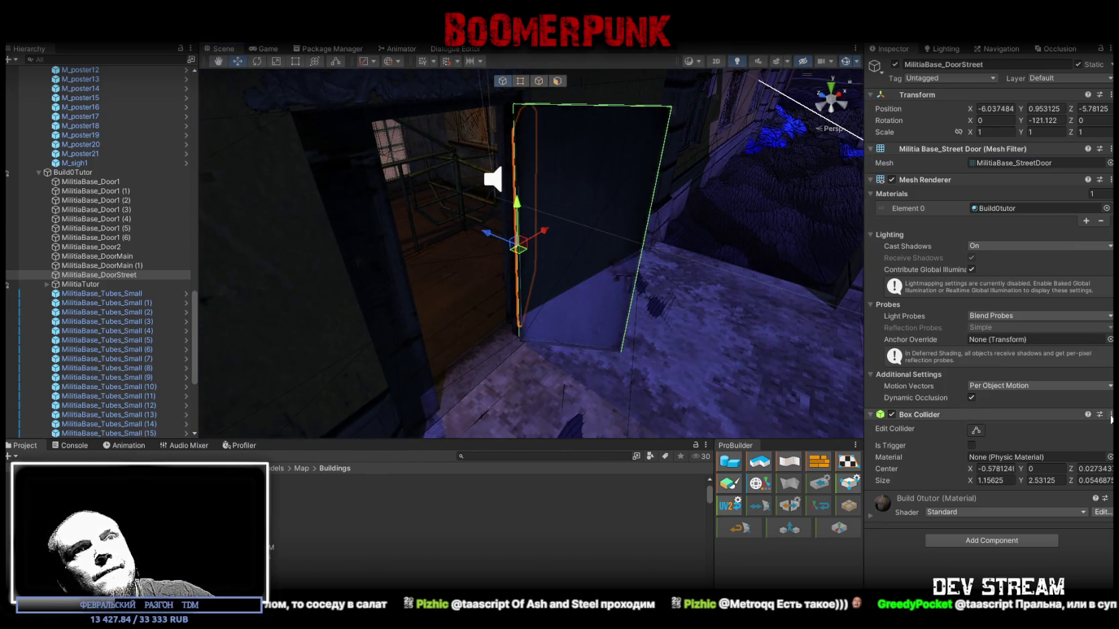
pyautogui.click(1110, 415)
pyautogui.click(1002, 428)
# Apply the Build0tutor3 material and move the door to -10.889, 0.894, -21.549 by the fence.
pyautogui.moveTo(645, 262)
pyautogui.mouseDown()
pyautogui.moveTo(616, 240)
pyautogui.moveTo(722, 242)
pyautogui.moveTo(575, 249)
pyautogui.moveTo(585, 246)
pyautogui.mouseUp()
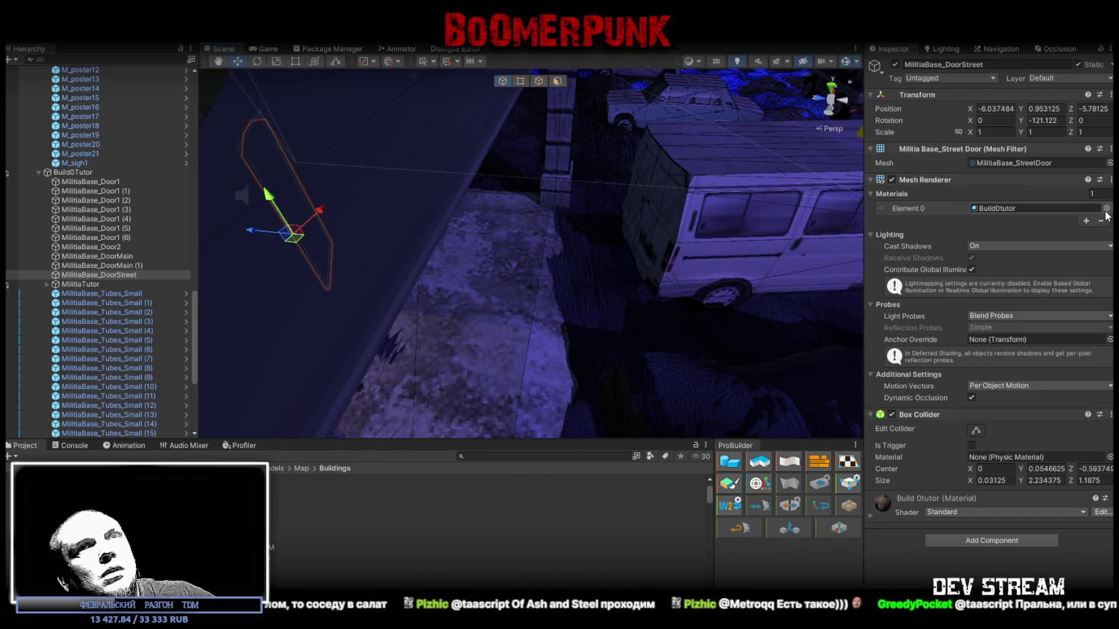
pyautogui.click(1106, 208)
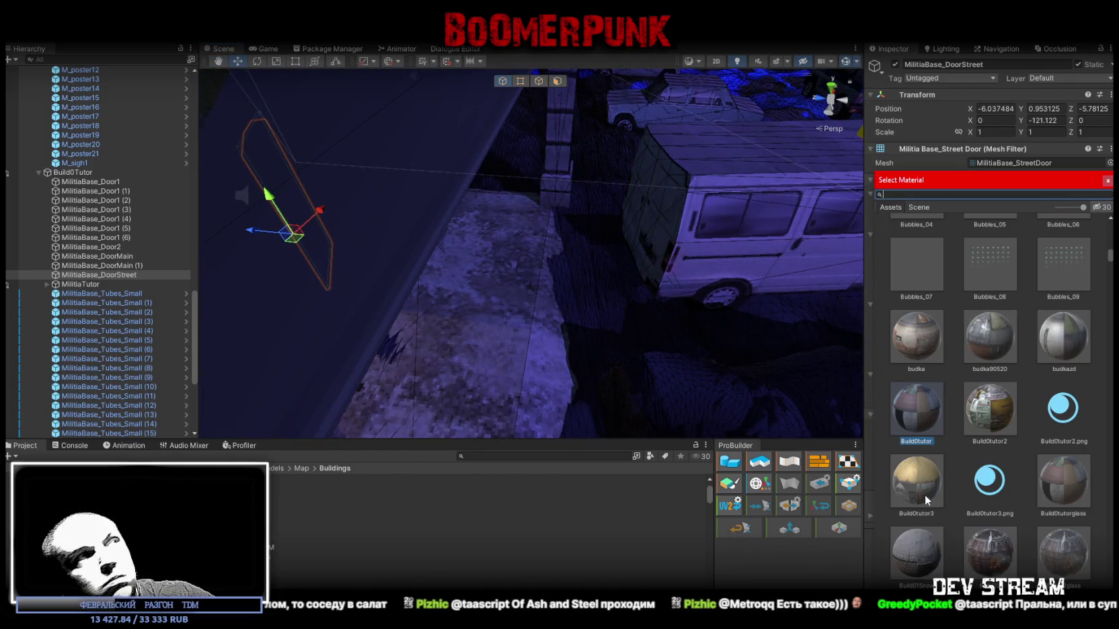
pyautogui.doubleClick(924, 494)
pyautogui.moveTo(296, 244)
pyautogui.mouseDown()
pyautogui.moveTo(654, 316)
pyautogui.moveTo(444, 349)
pyautogui.moveTo(600, 312)
pyautogui.moveTo(744, 110)
pyautogui.mouseUp()
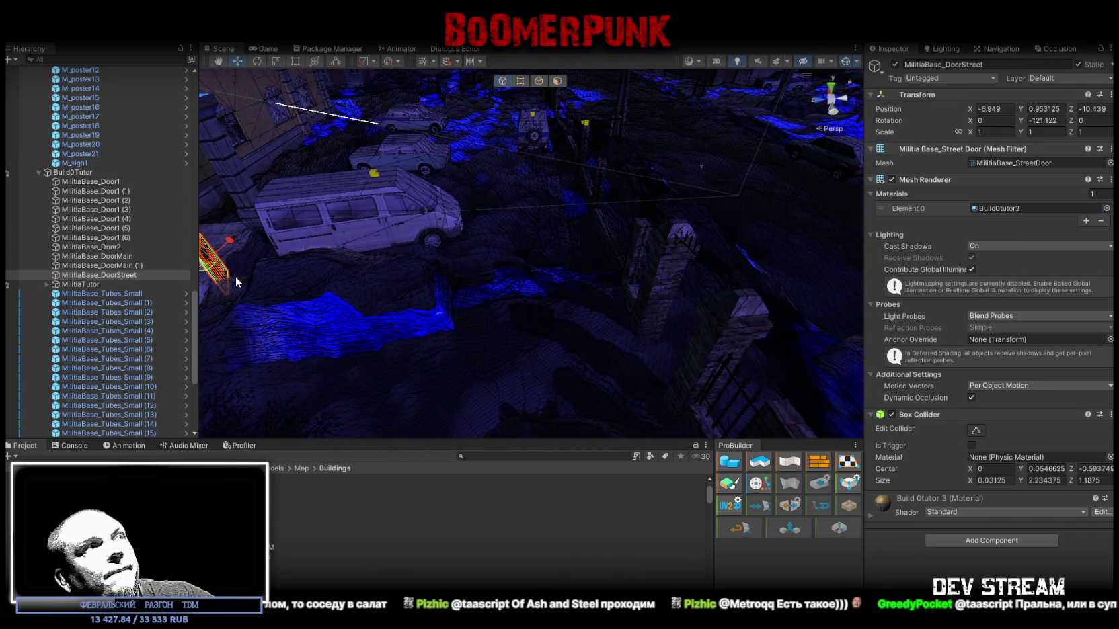
pyautogui.moveTo(207, 269)
pyautogui.mouseDown()
pyautogui.moveTo(679, 323)
pyautogui.moveTo(686, 363)
pyautogui.moveTo(706, 323)
pyautogui.moveTo(696, 311)
pyautogui.moveTo(756, 332)
pyautogui.moveTo(679, 282)
pyautogui.moveTo(609, 202)
pyautogui.moveTo(581, 139)
pyautogui.moveTo(538, 193)
pyautogui.moveTo(594, 220)
pyautogui.mouseUp()
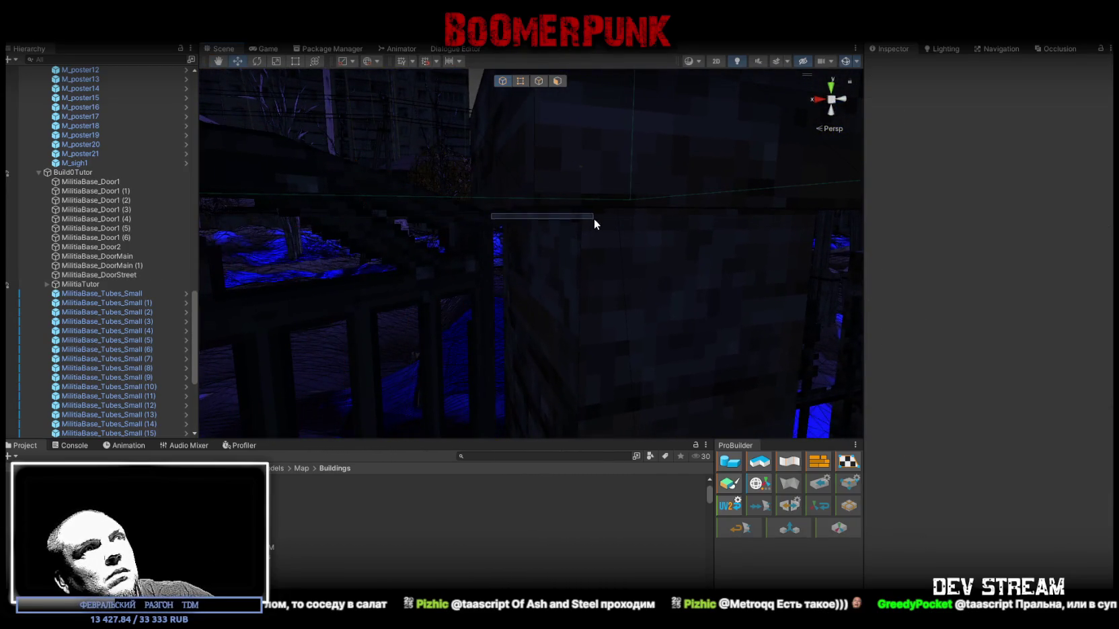
pyautogui.click(482, 221)
# Lower the door onto the ground and rotate it to line up with the fence gap.
pyautogui.moveTo(494, 217)
pyautogui.mouseDown()
pyautogui.moveTo(579, 213)
pyautogui.moveTo(544, 275)
pyautogui.moveTo(699, 319)
pyautogui.moveTo(380, 112)
pyautogui.moveTo(619, 249)
pyautogui.moveTo(622, 270)
pyautogui.mouseUp()
pyautogui.press('f')
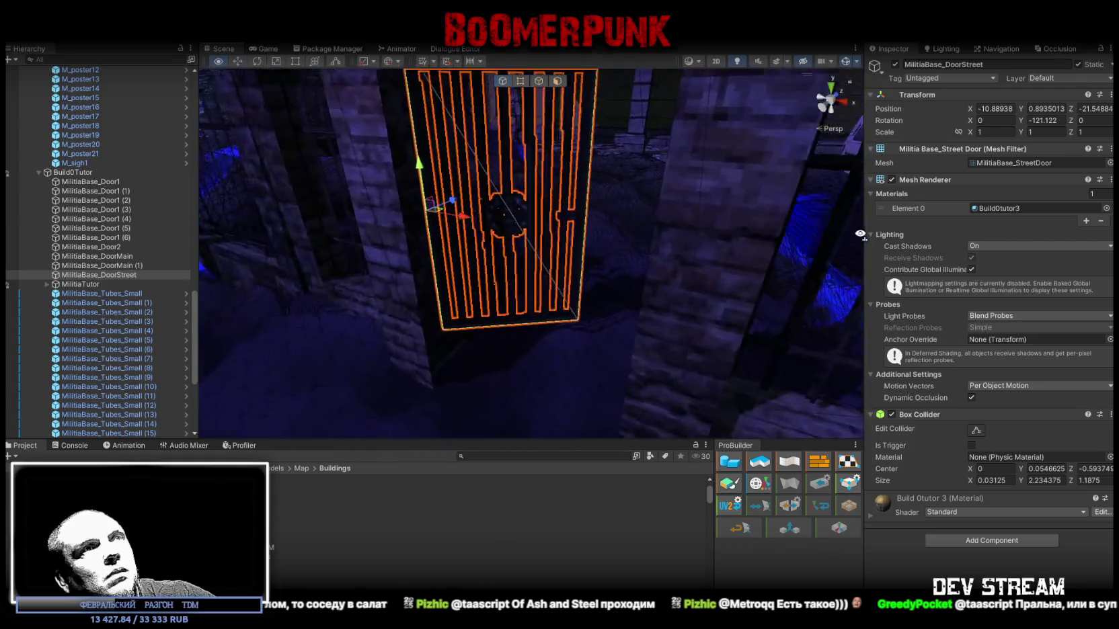
pyautogui.moveTo(872, 223)
pyautogui.mouseDown()
pyautogui.moveTo(592, 225)
pyautogui.moveTo(570, 259)
pyautogui.moveTo(392, 258)
pyautogui.moveTo(454, 304)
pyautogui.moveTo(484, 306)
pyautogui.mouseUp()
pyautogui.press('e')
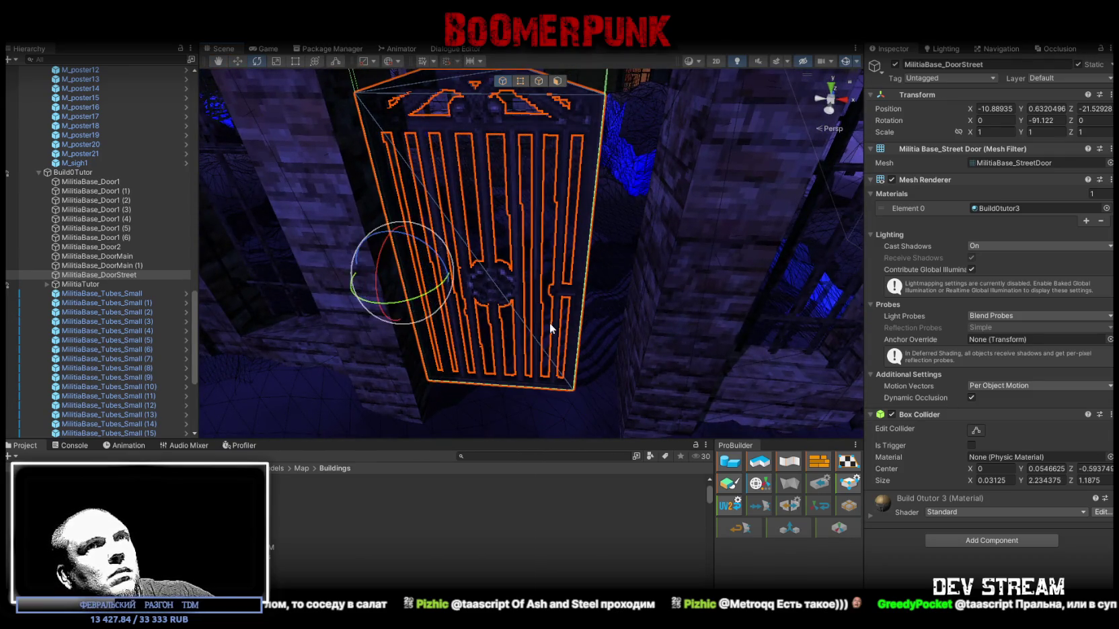
pyautogui.press('f')
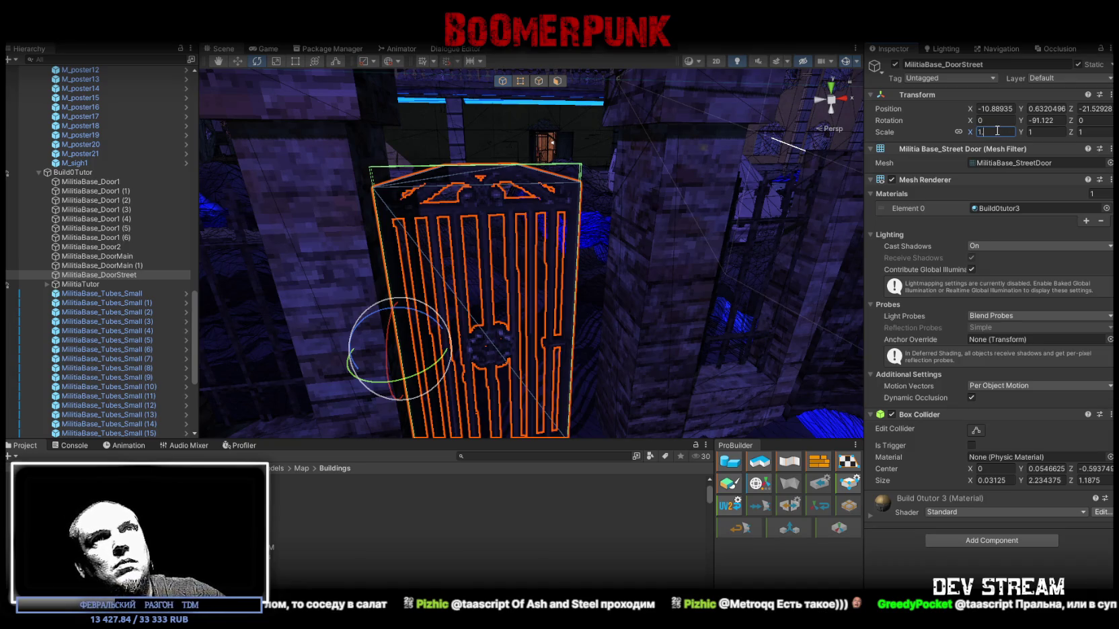
pyautogui.write('.2')
# Scale the door uniformly to 1.25 and look it over from around.
pyautogui.moveTo(757, 129)
pyautogui.mouseDown()
pyautogui.moveTo(657, 265)
pyautogui.moveTo(574, 245)
pyautogui.moveTo(602, 230)
pyautogui.moveTo(611, 260)
pyautogui.moveTo(273, 185)
pyautogui.mouseUp()
pyautogui.scroll(5, 790, 152)
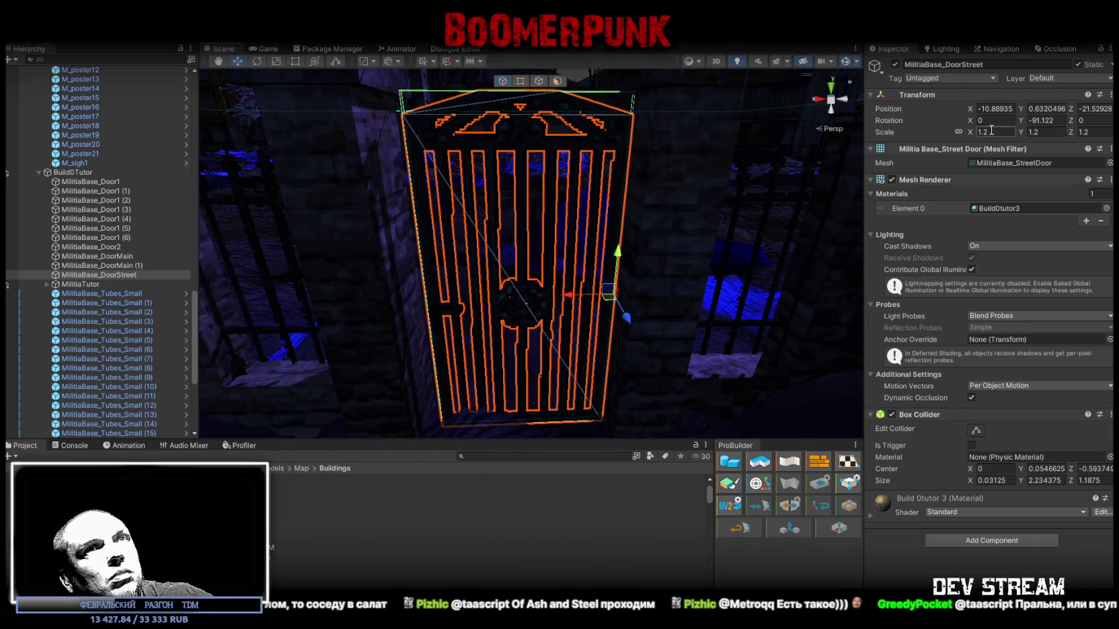
pyautogui.write('5')
pyautogui.press('Return')
pyautogui.moveTo(685, 177)
pyautogui.mouseDown()
pyautogui.moveTo(650, 162)
pyautogui.moveTo(649, 190)
pyautogui.moveTo(666, 150)
pyautogui.moveTo(701, 146)
pyautogui.moveTo(722, 170)
pyautogui.moveTo(642, 170)
pyautogui.moveTo(724, 165)
pyautogui.moveTo(635, 61)
pyautogui.mouseUp()
pyautogui.scroll(-5, 702, 146)
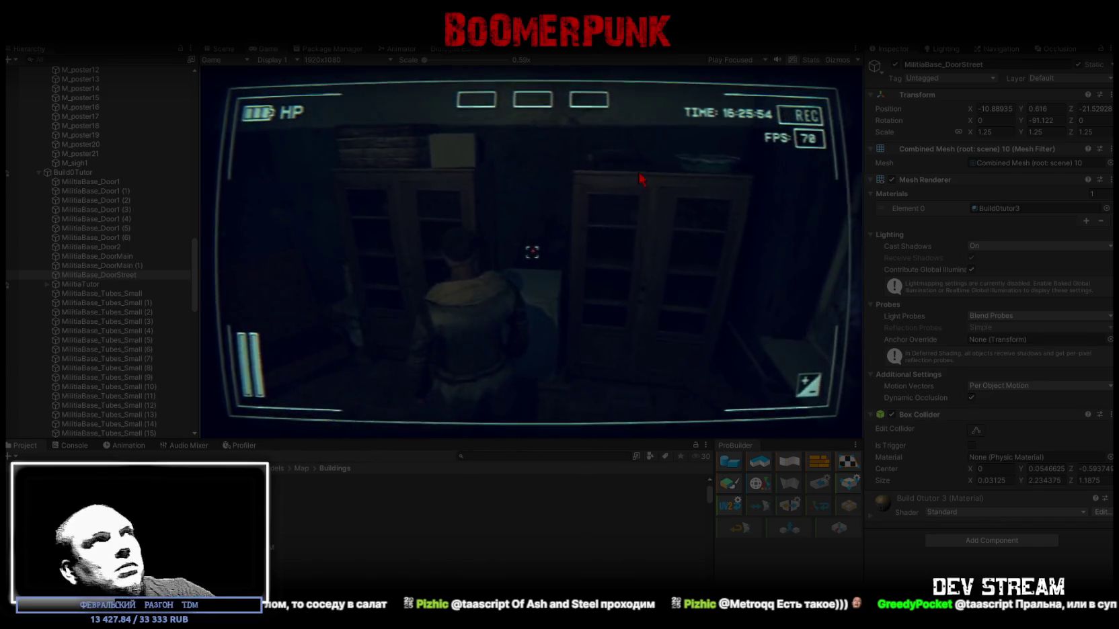
# Walk the character through the room into the dark corridor and bring up the notepad menu.
pyautogui.click(638, 171)
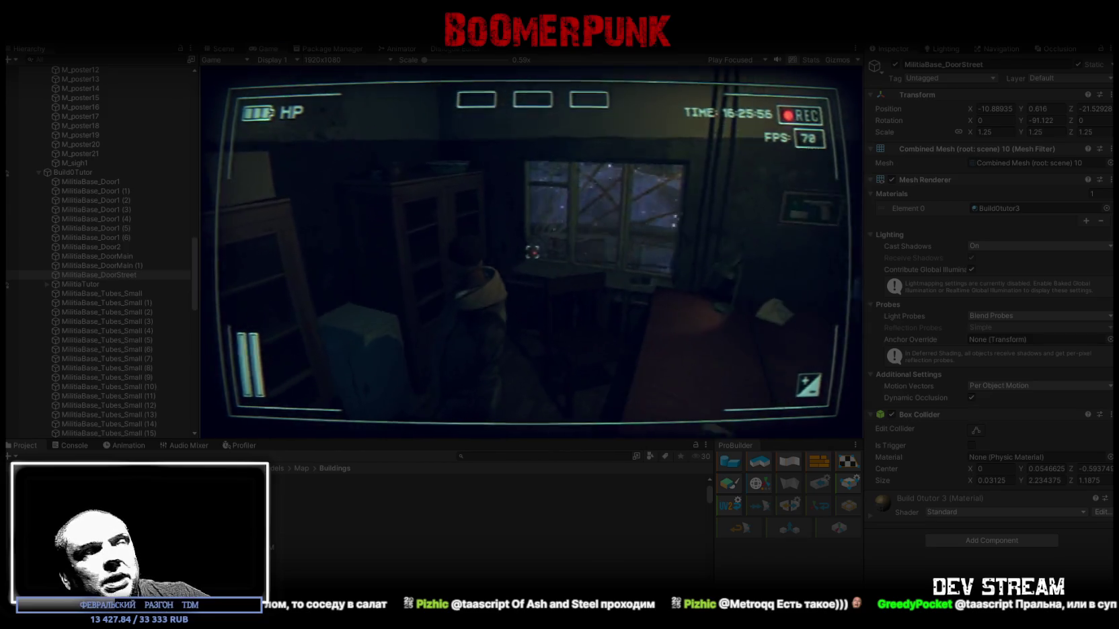
pyautogui.press('w')
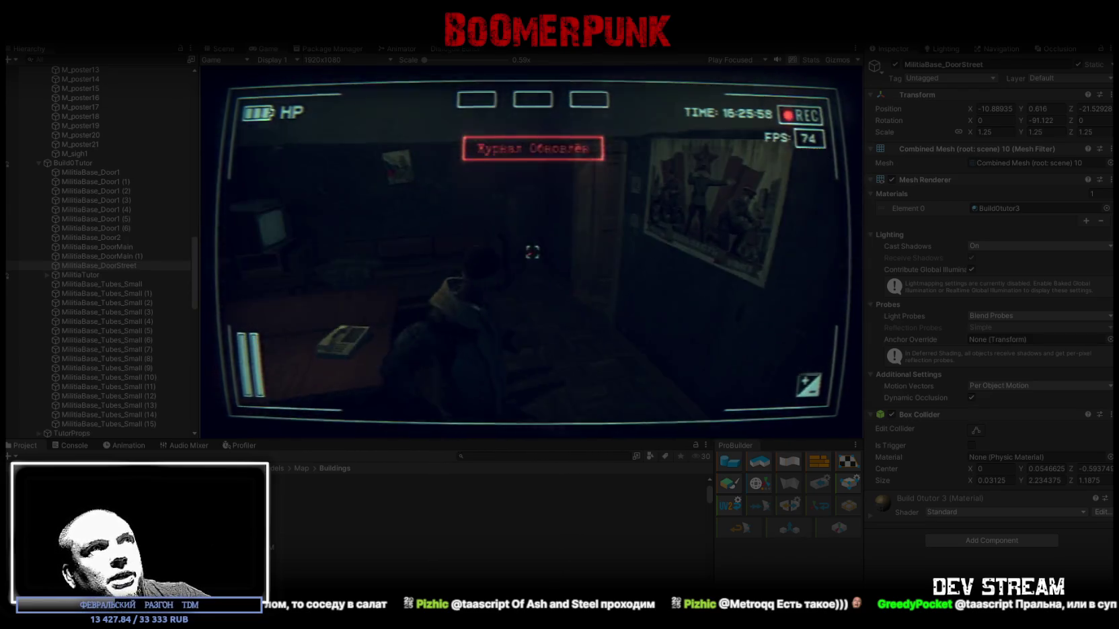
pyautogui.press('w')
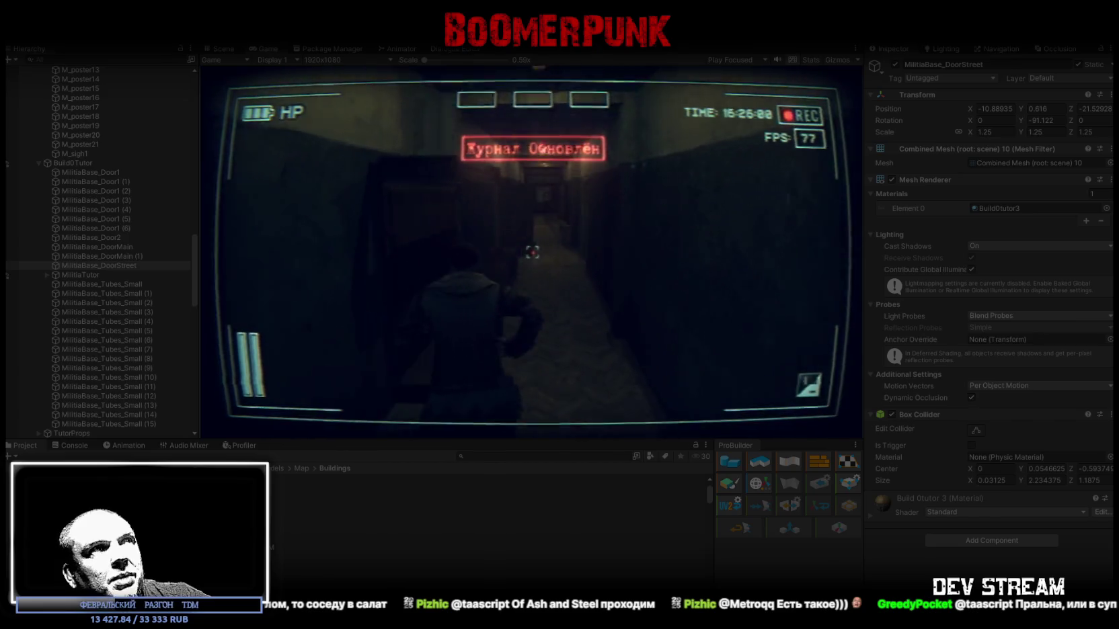
pyautogui.press('Escape')
# Return to the Scene view, collapse MainTutorBuild and ###TutorMap###, and view Player from above.
pyautogui.click(223, 49)
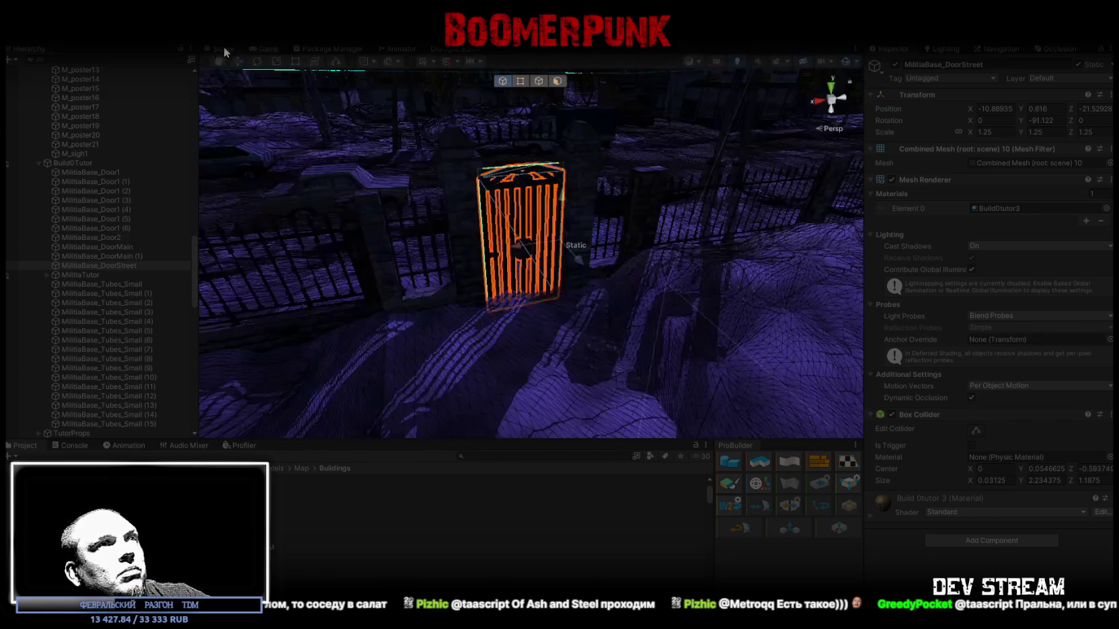
pyautogui.click(267, 49)
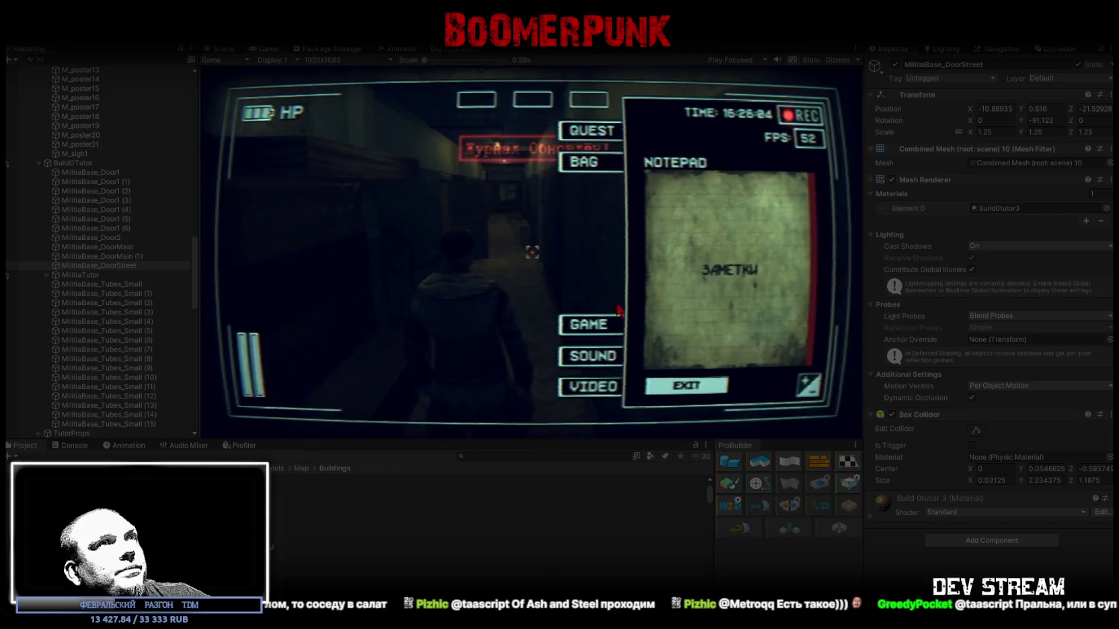
pyautogui.click(226, 49)
pyautogui.scroll(15, 112, 268)
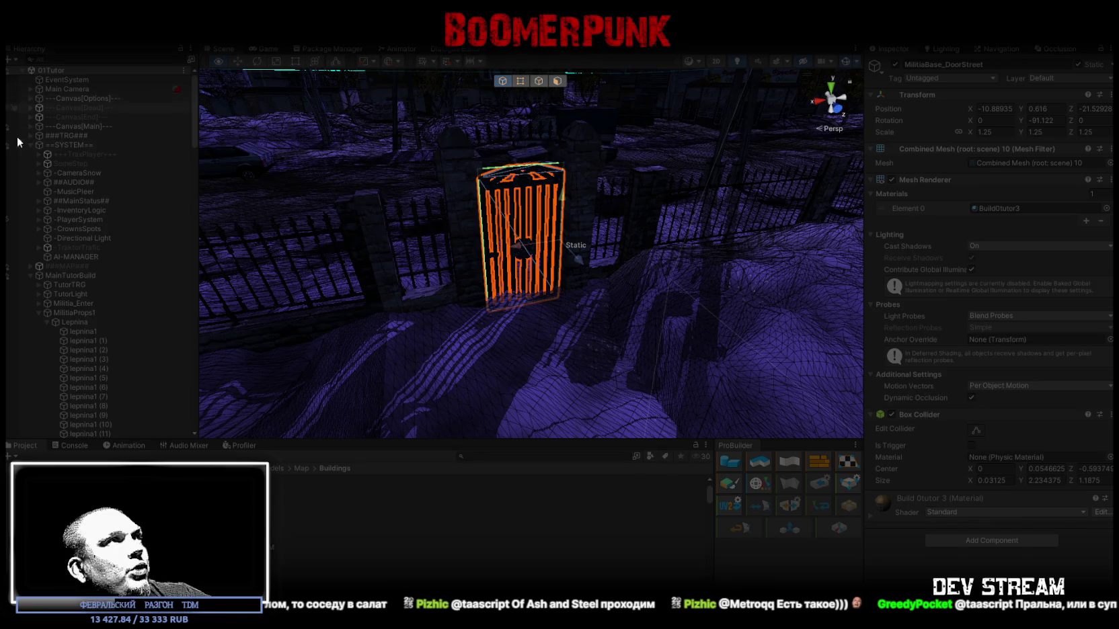
pyautogui.click(31, 276)
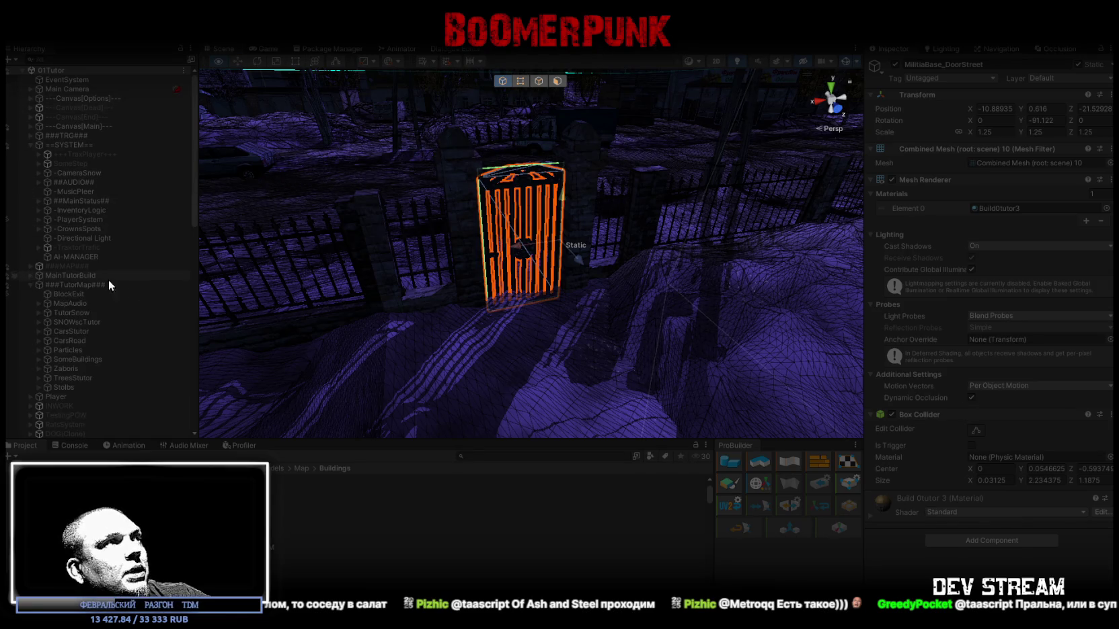
pyautogui.click(31, 285)
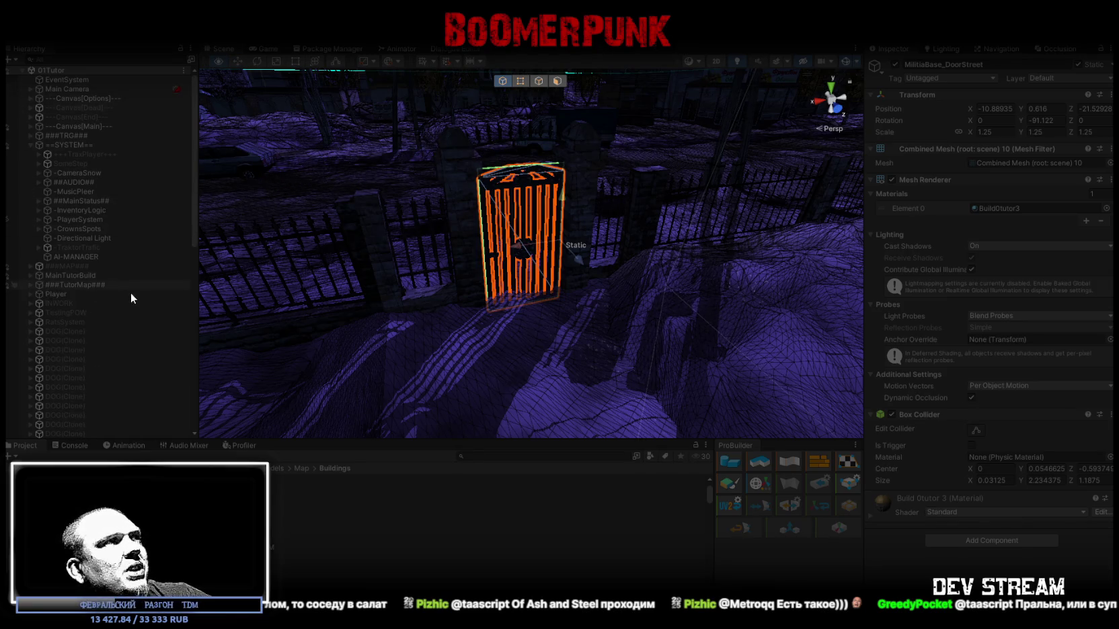
pyautogui.click(64, 294)
pyautogui.moveTo(463, 254)
pyautogui.mouseDown()
pyautogui.moveTo(836, 270)
pyautogui.moveTo(701, 302)
pyautogui.moveTo(732, 332)
pyautogui.moveTo(717, 375)
pyautogui.moveTo(700, 316)
pyautogui.mouseUp()
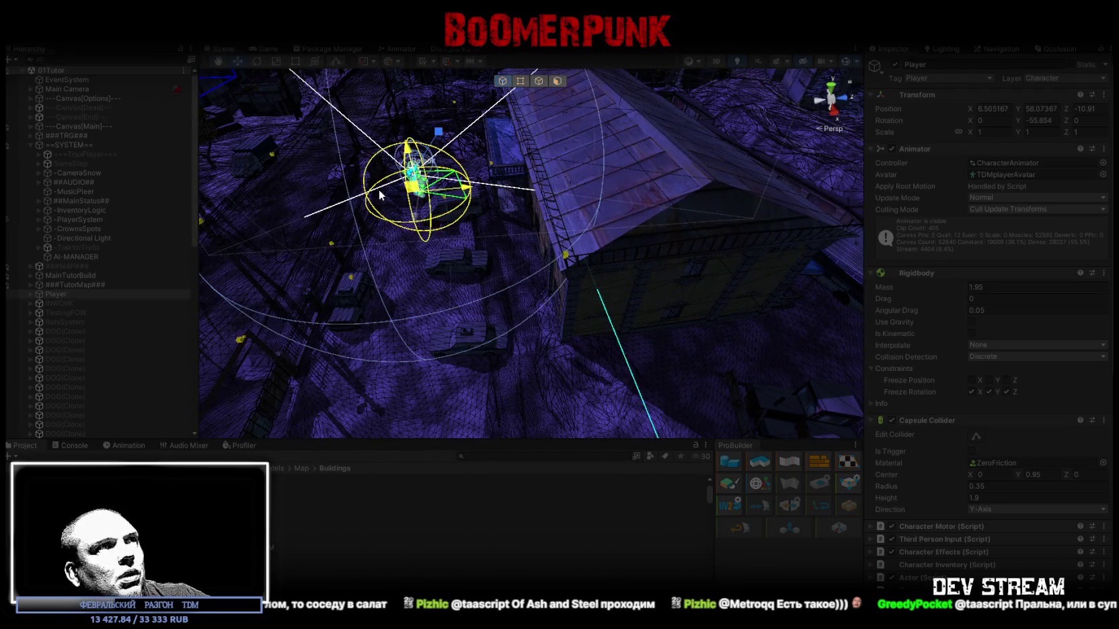
# Maximize the Game view and close the in-game notepad.
pyautogui.click(269, 49)
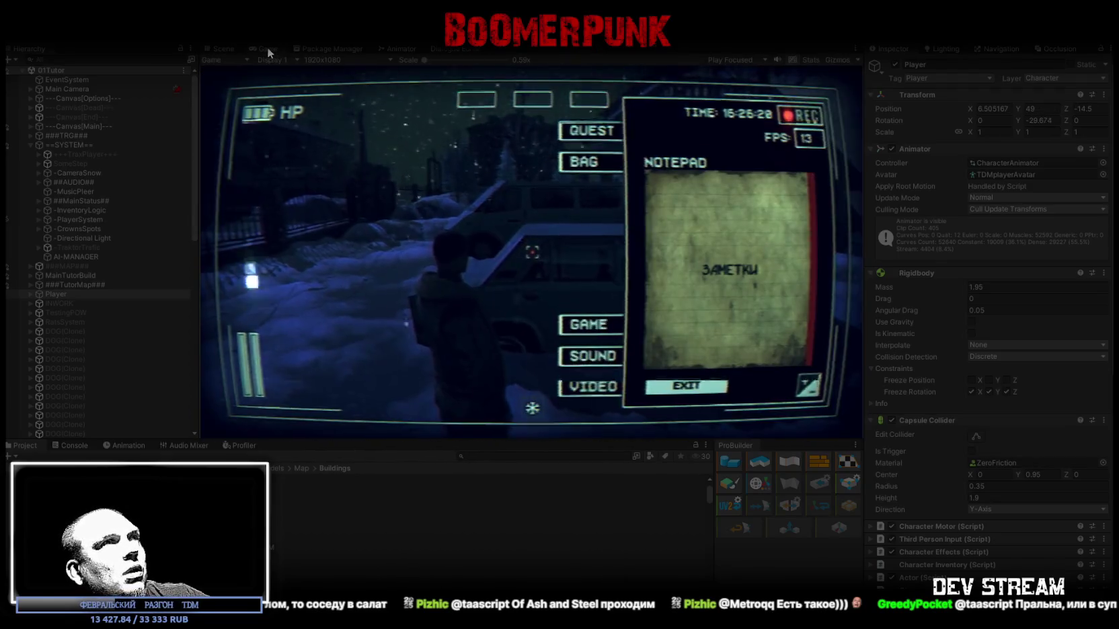
pyautogui.doubleClick(271, 49)
pyautogui.press('Escape')
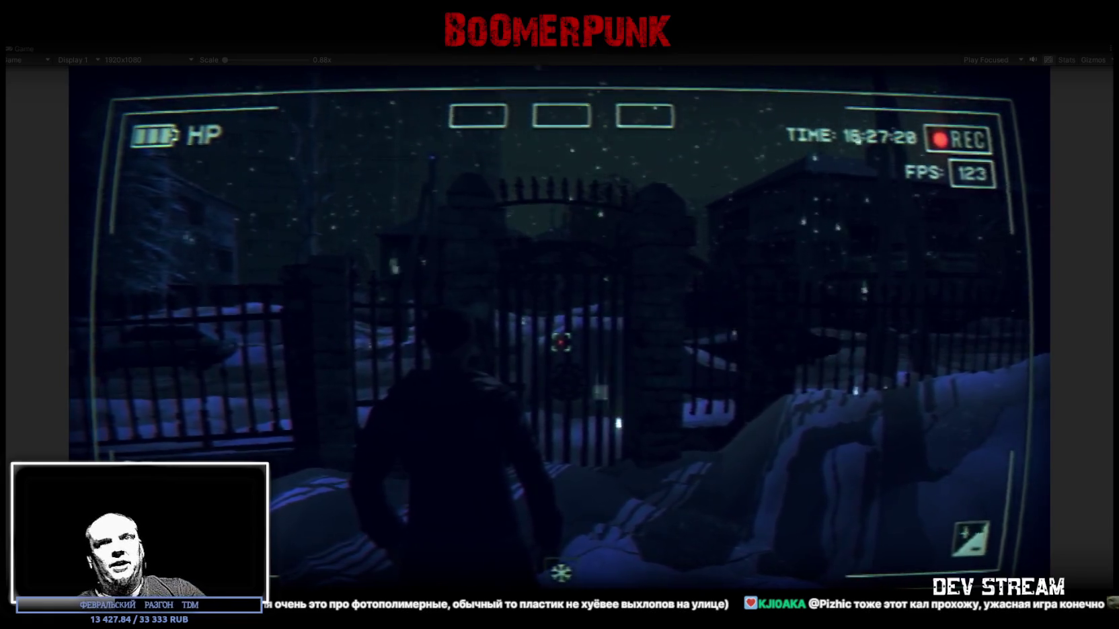
# Walk the character through the gate past the parked and police cars, then open the pause menu.
pyautogui.press('w')
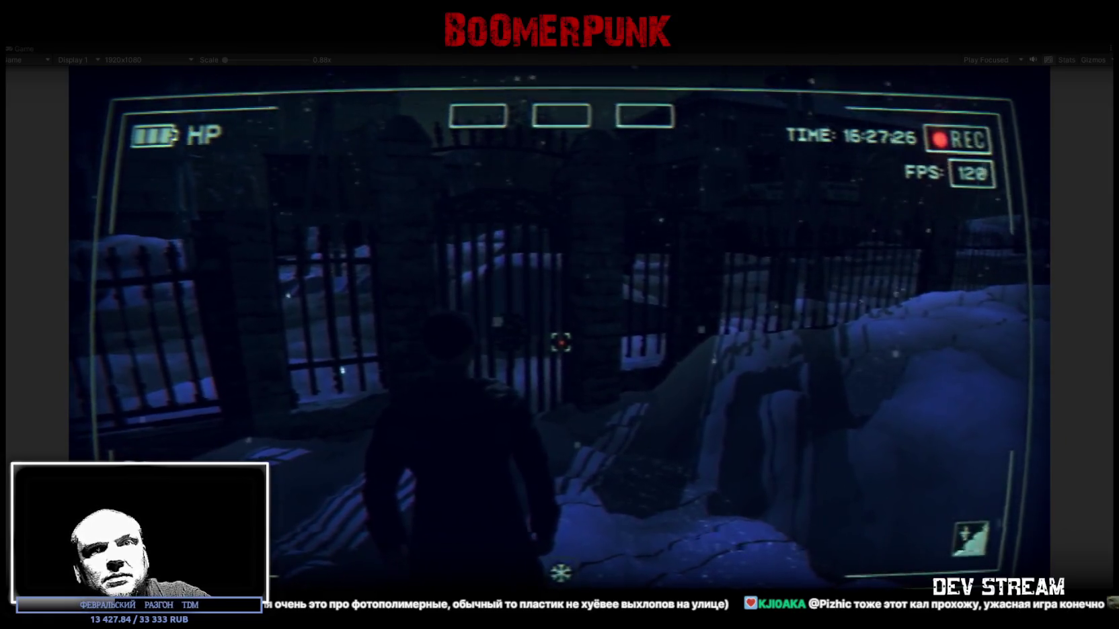
pyautogui.press('w')
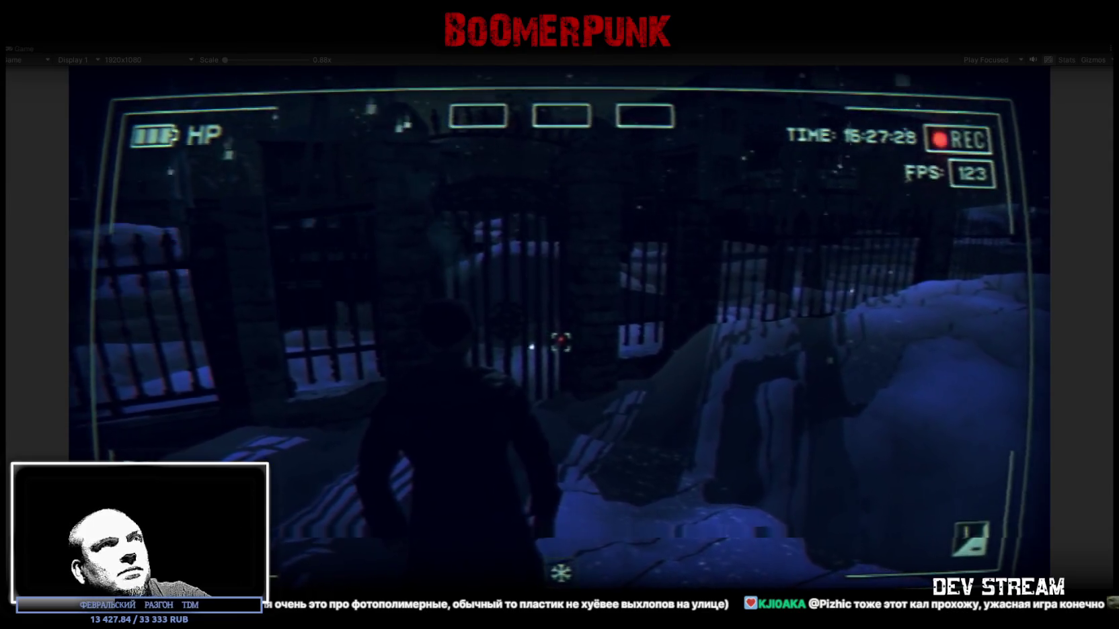
pyautogui.press('w')
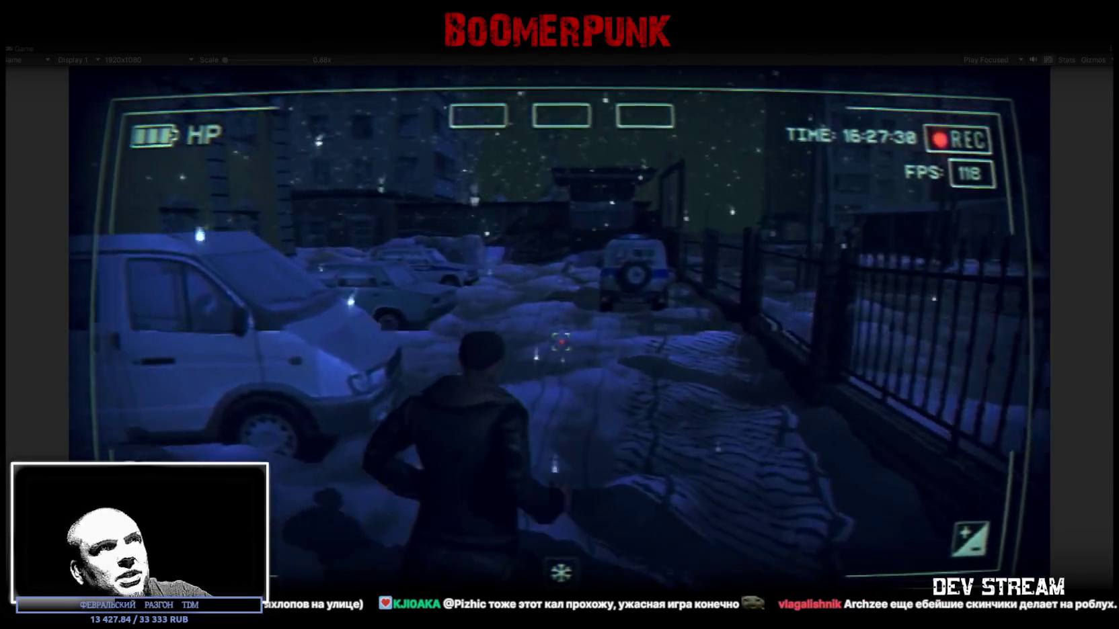
pyautogui.press('w')
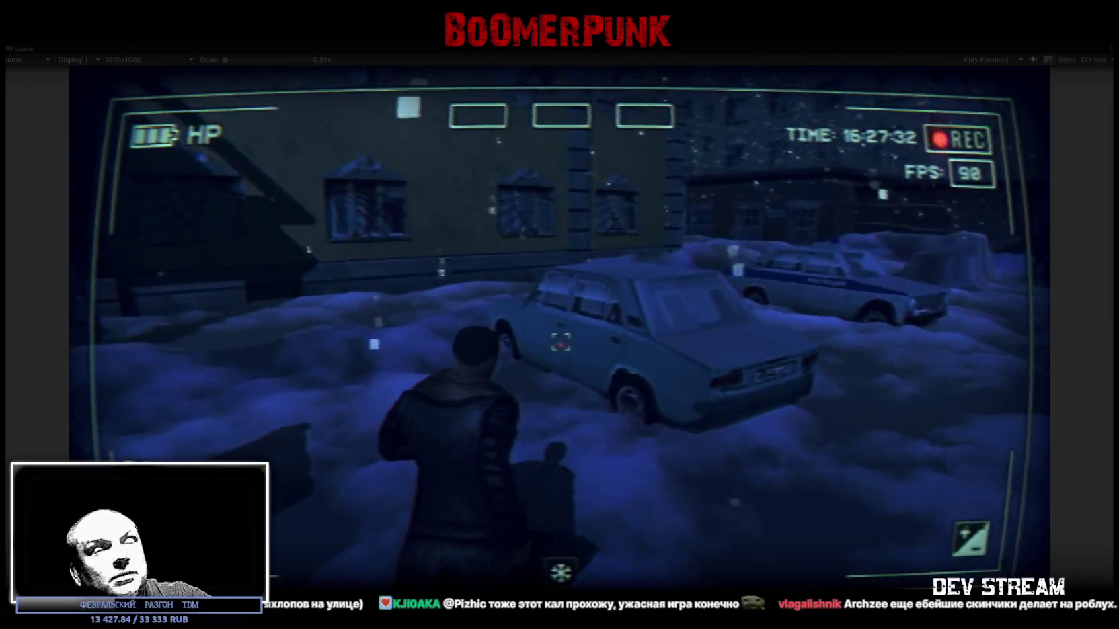
pyautogui.press('w')
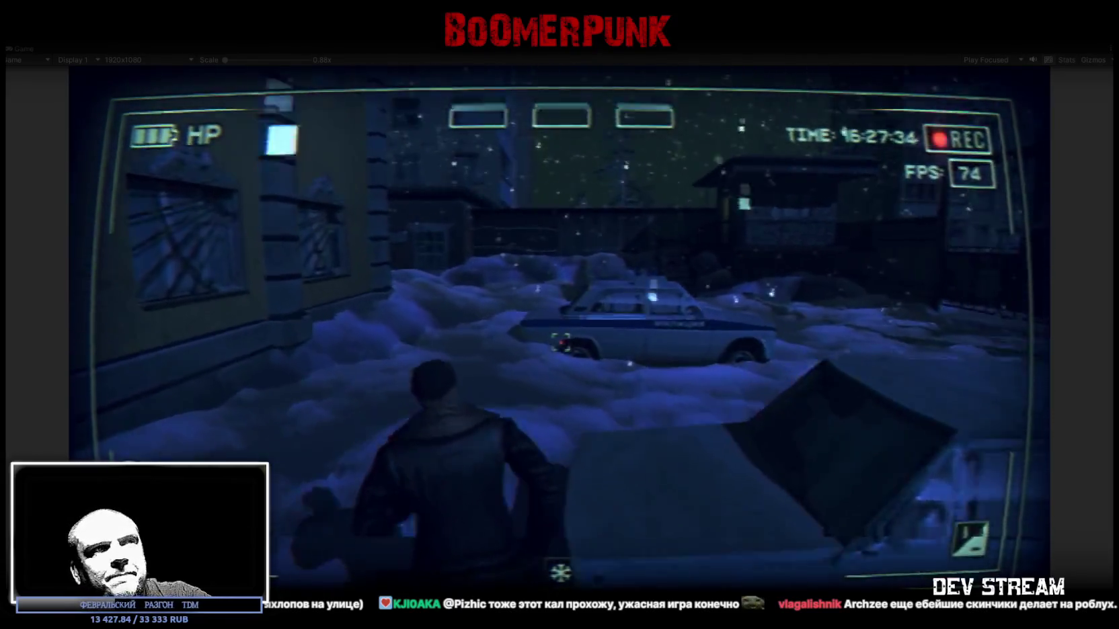
pyautogui.press('w')
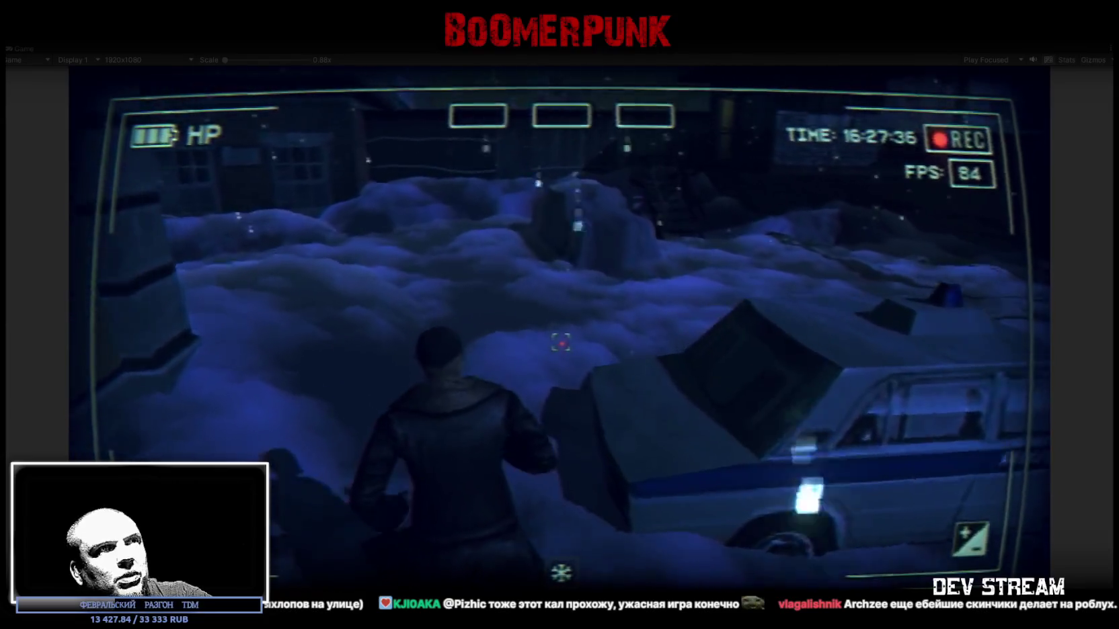
pyautogui.press('w')
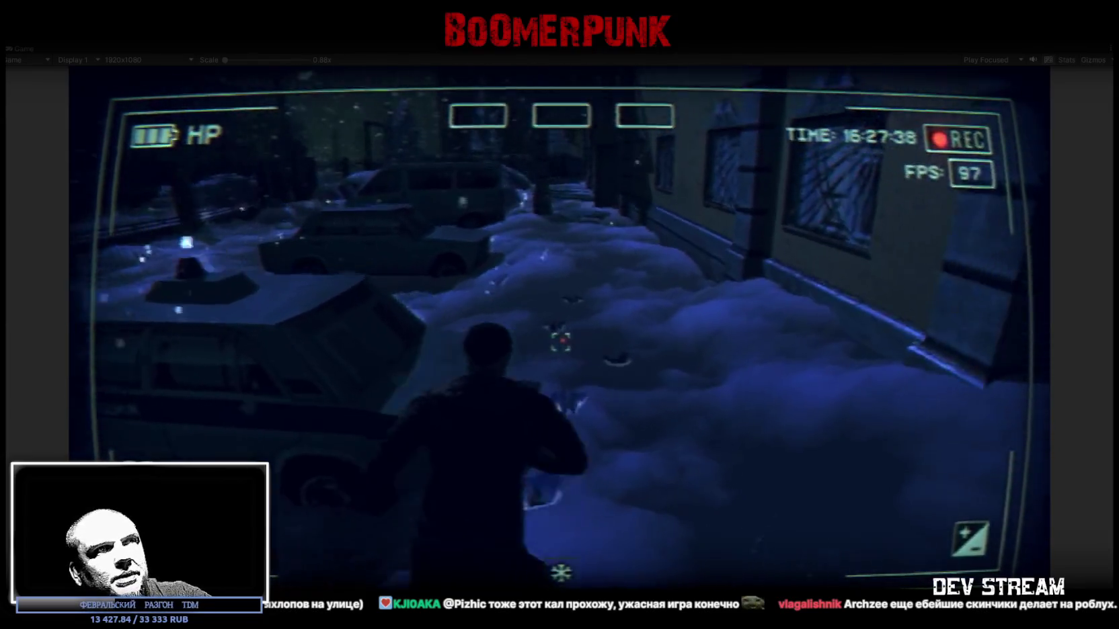
pyautogui.press('w')
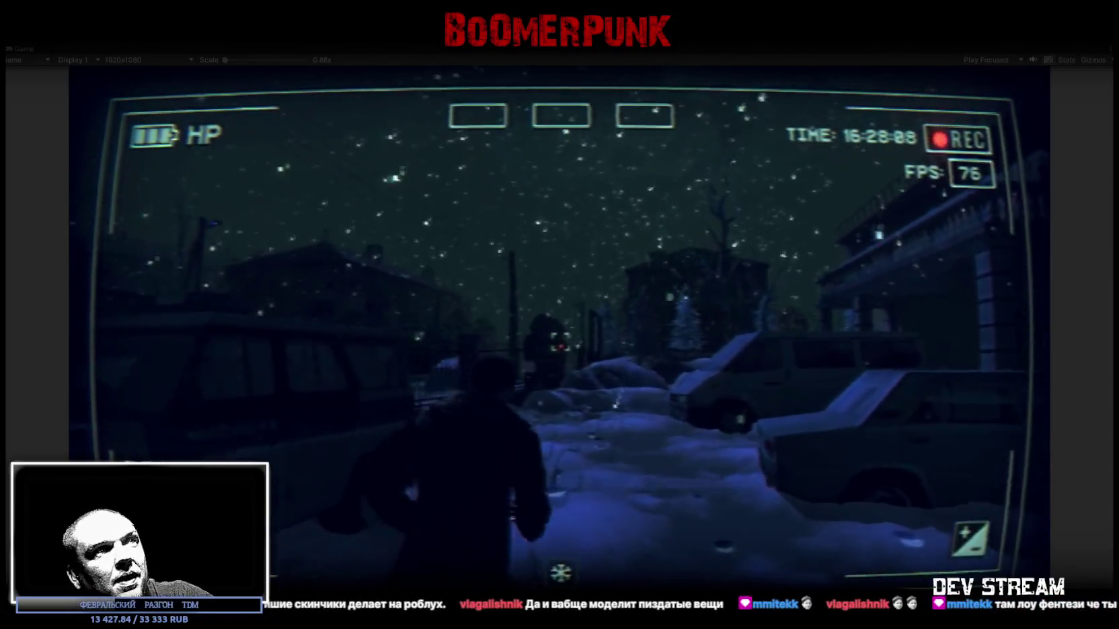
pyautogui.press('Escape')
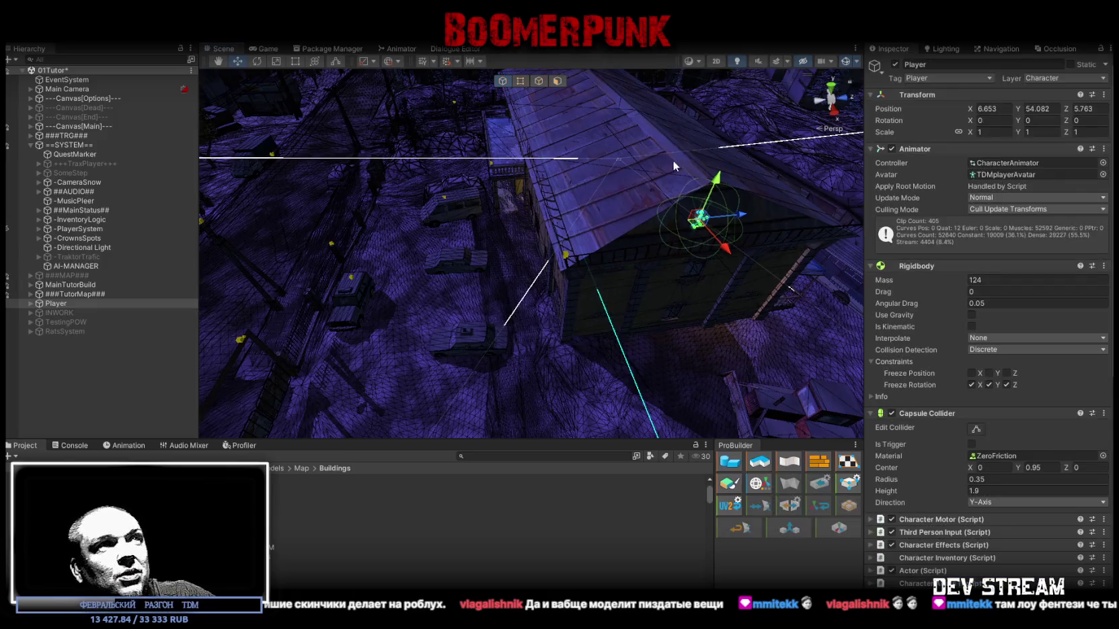
# Turn off scene lighting, select the street gate and nudge it sideways and upward.
pyautogui.moveTo(491, 228); pyautogui.dragTo(656, 118)
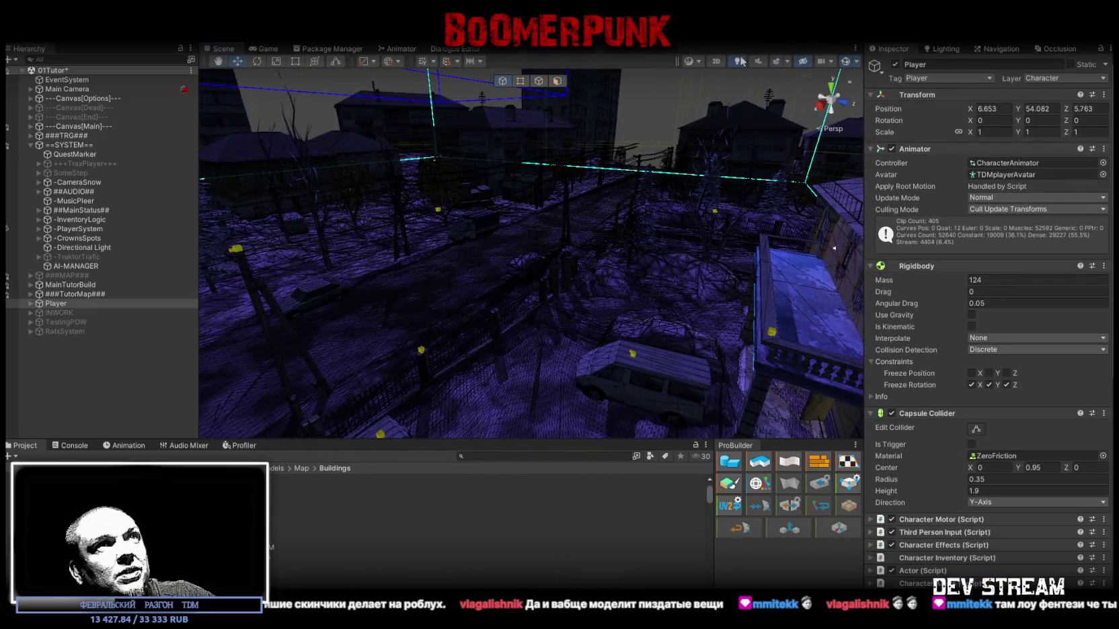
pyautogui.click(740, 61)
pyautogui.scroll(10, 459, 345)
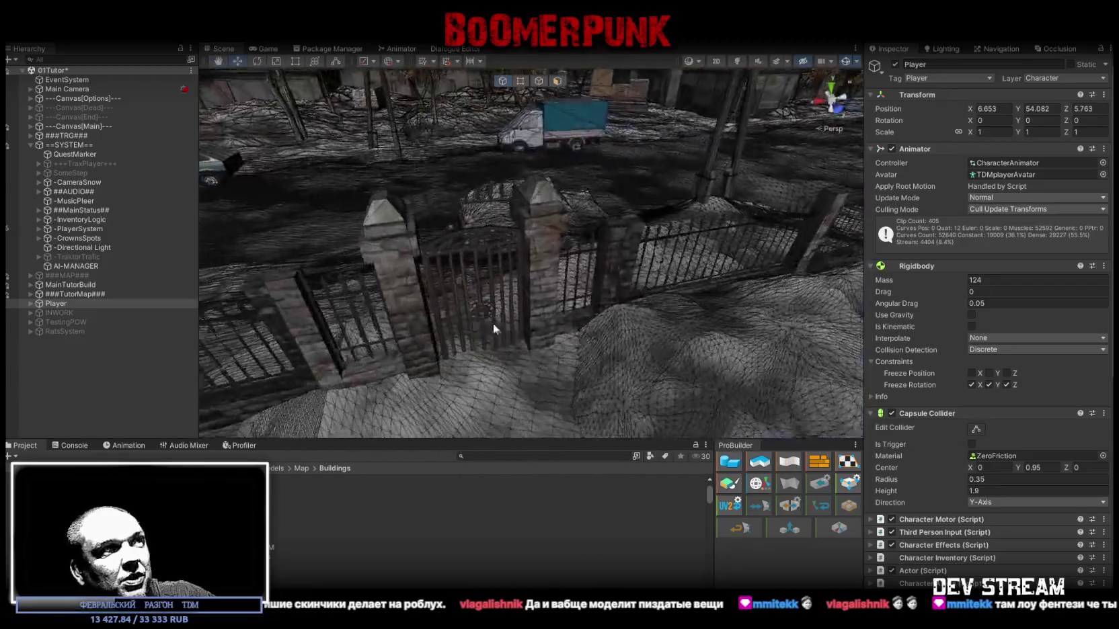
pyautogui.scroll(5, 542, 267)
pyautogui.click(555, 249)
pyautogui.scroll(5, 565, 266)
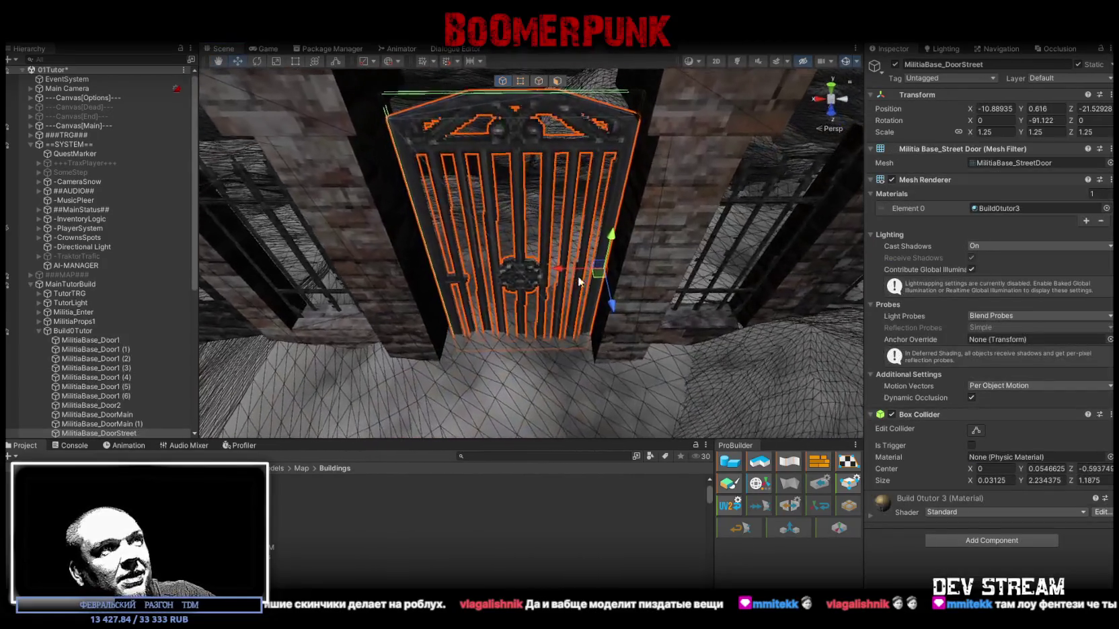
pyautogui.moveTo(579, 281); pyautogui.dragTo(572, 281)
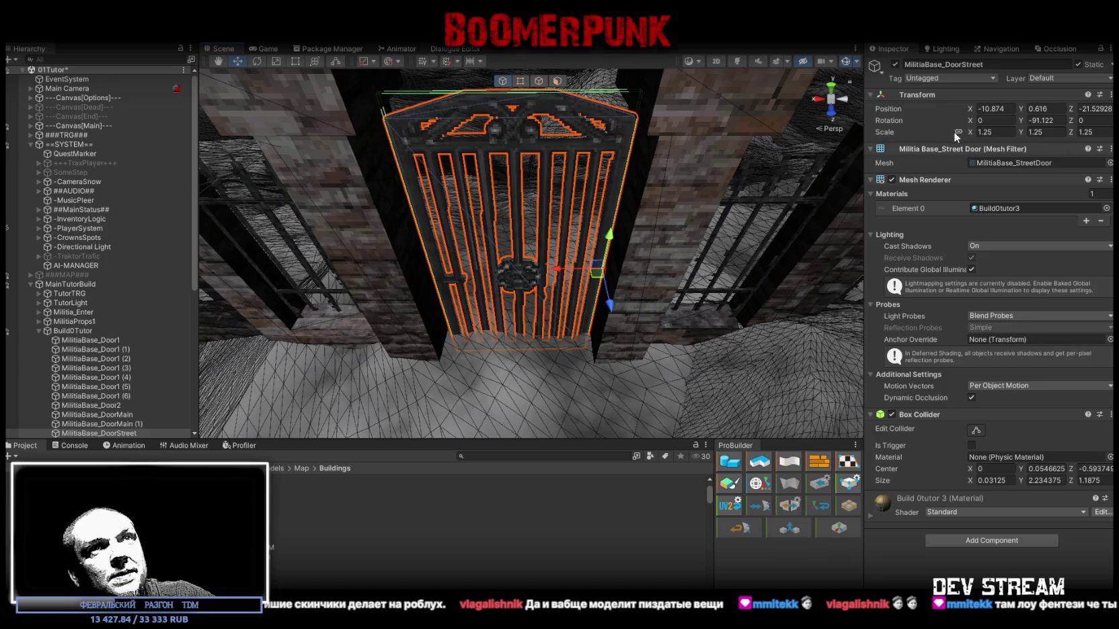
pyautogui.write('1')
pyautogui.press('Escape')
pyautogui.moveTo(738, 215); pyautogui.dragTo(626, 288)
pyautogui.moveTo(599, 334); pyautogui.dragTo(596, 308)
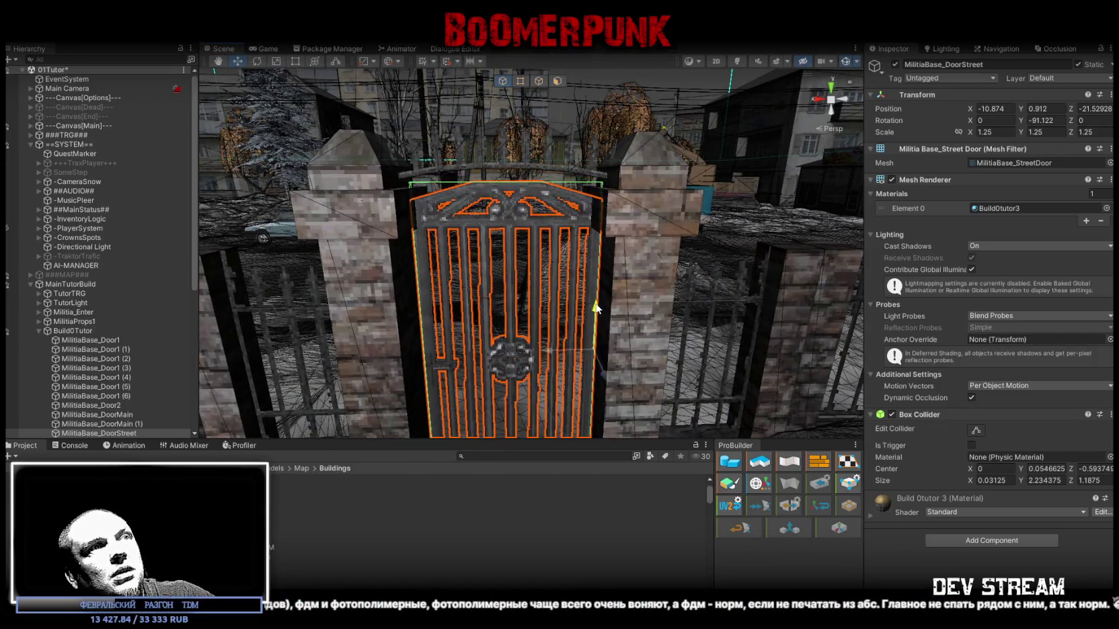
pyautogui.press('f')
# Set the gate's Y scale to 1.1 and raise it to Y 0.816 between the pillars.
pyautogui.click(1048, 109)
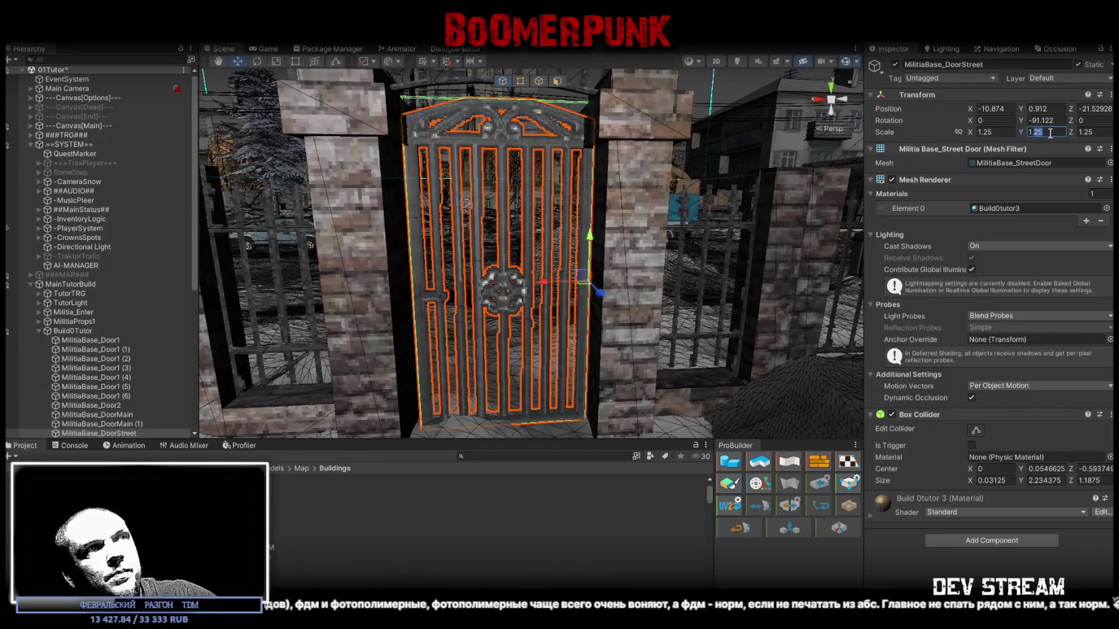
pyautogui.write('1.15')
pyautogui.press('Return')
pyautogui.press('f')
pyautogui.moveTo(604, 218); pyautogui.dragTo(605, 232)
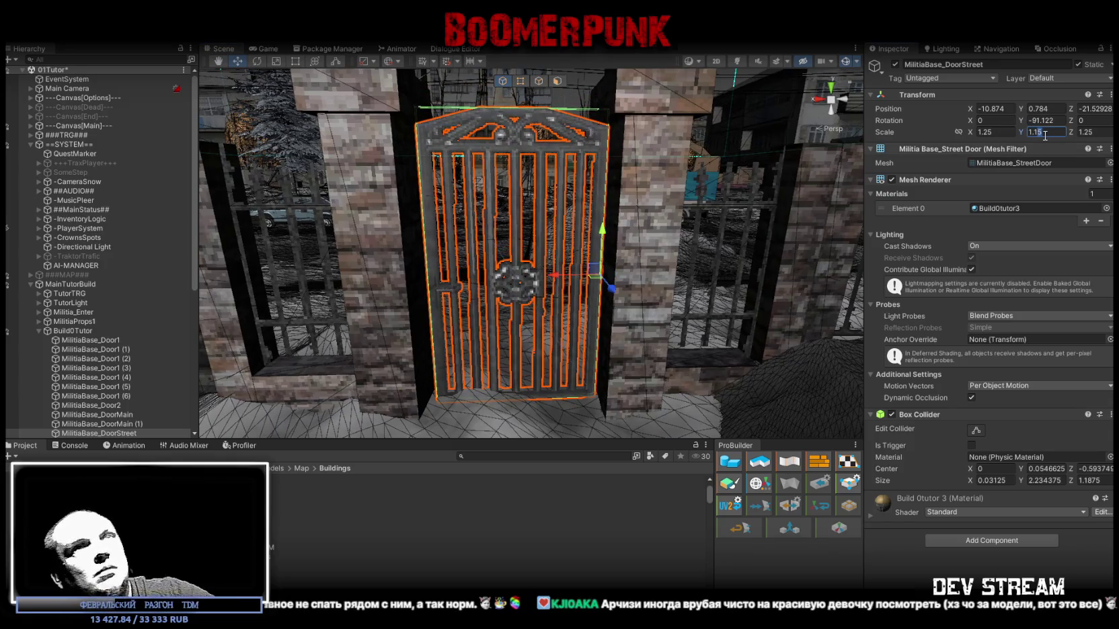
pyautogui.scroll(5, 649, 206)
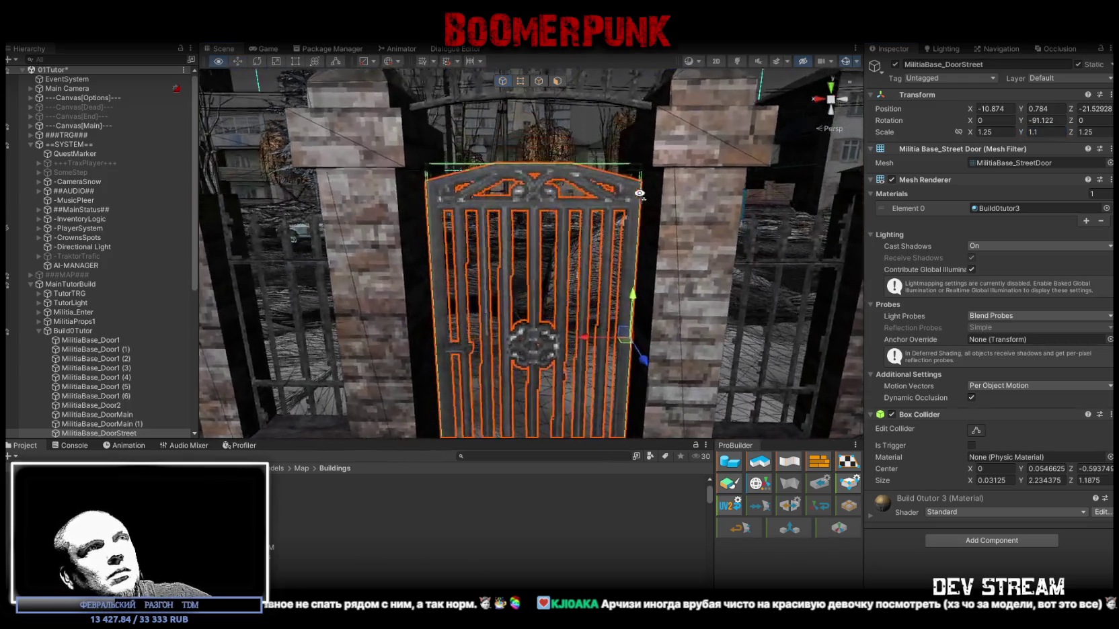
pyautogui.scroll(5, 641, 206)
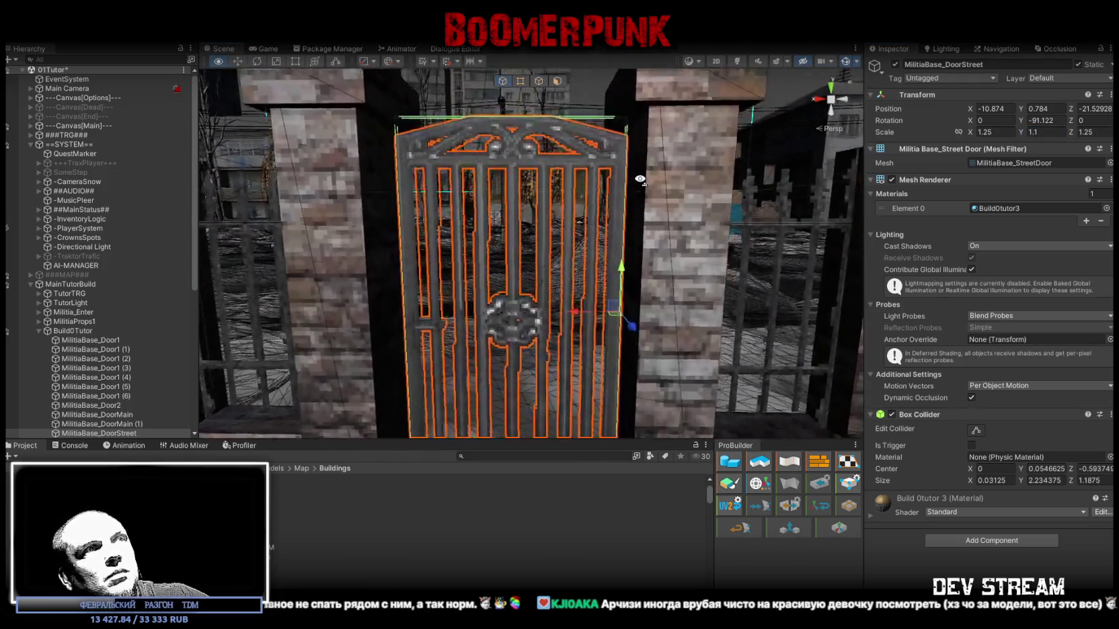
pyautogui.scroll(-5, 637, 184)
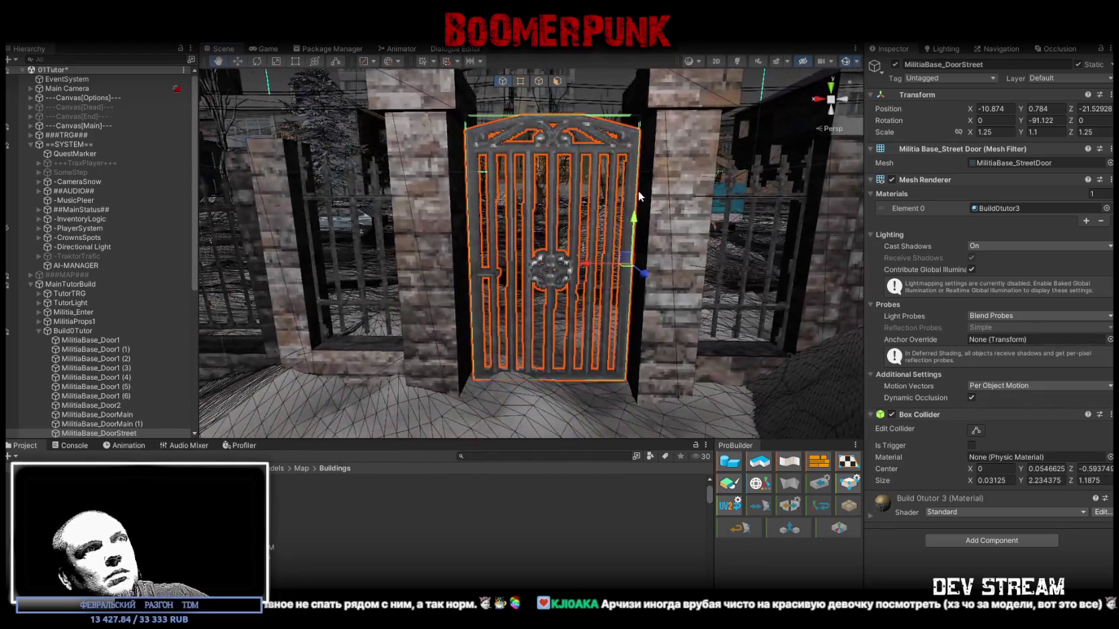
pyautogui.moveTo(636, 220); pyautogui.dragTo(636, 215)
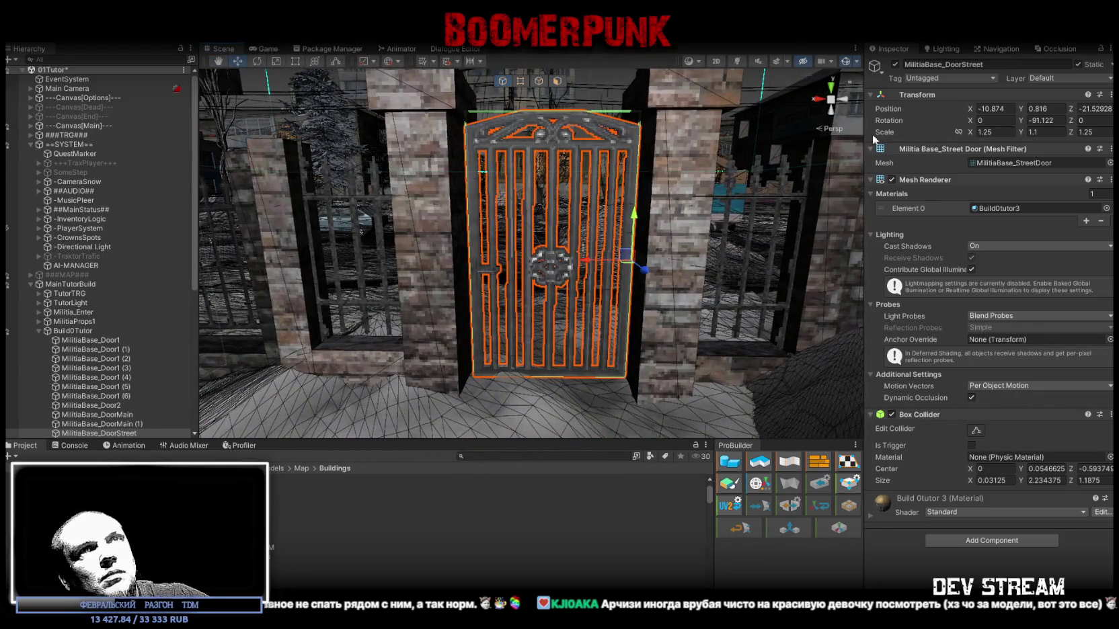
pyautogui.moveTo(673, 222)
pyautogui.mouseDown()
pyautogui.moveTo(666, 242)
pyautogui.moveTo(679, 276)
pyautogui.moveTo(706, 271)
pyautogui.moveTo(672, 250)
pyautogui.mouseUp()
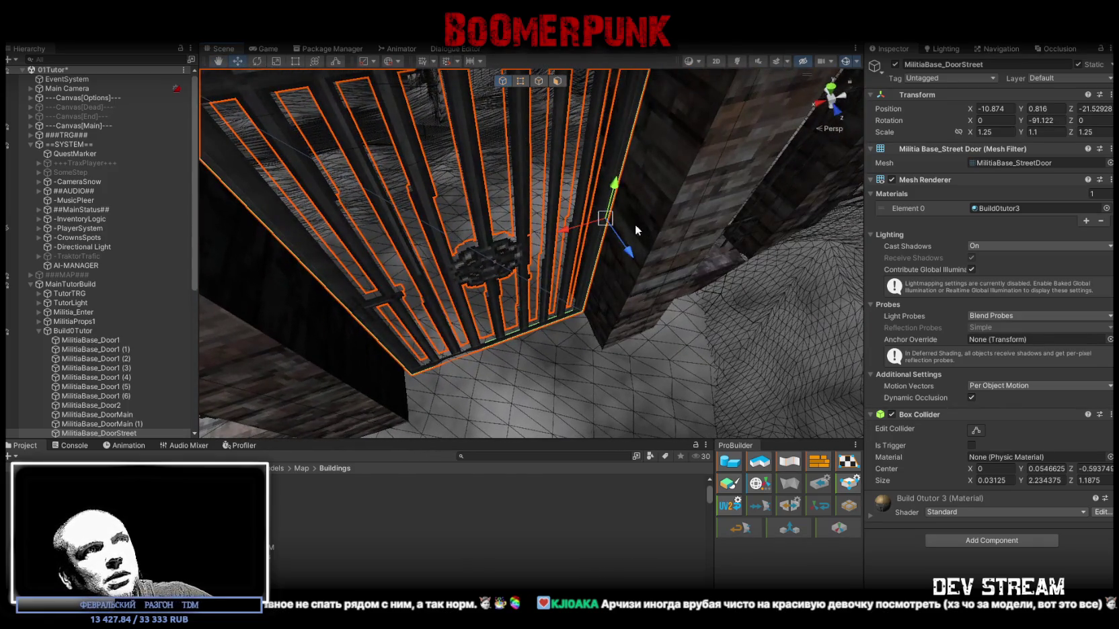
# Nudge the gate to Y 0.799 and set its Rotation Y to -88.
pyautogui.moveTo(605, 224)
pyautogui.mouseDown()
pyautogui.moveTo(674, 216)
pyautogui.moveTo(668, 234)
pyautogui.mouseUp()
pyautogui.moveTo(622, 325)
pyautogui.mouseDown()
pyautogui.moveTo(639, 291)
pyautogui.moveTo(661, 296)
pyautogui.moveTo(617, 295)
pyautogui.mouseUp()
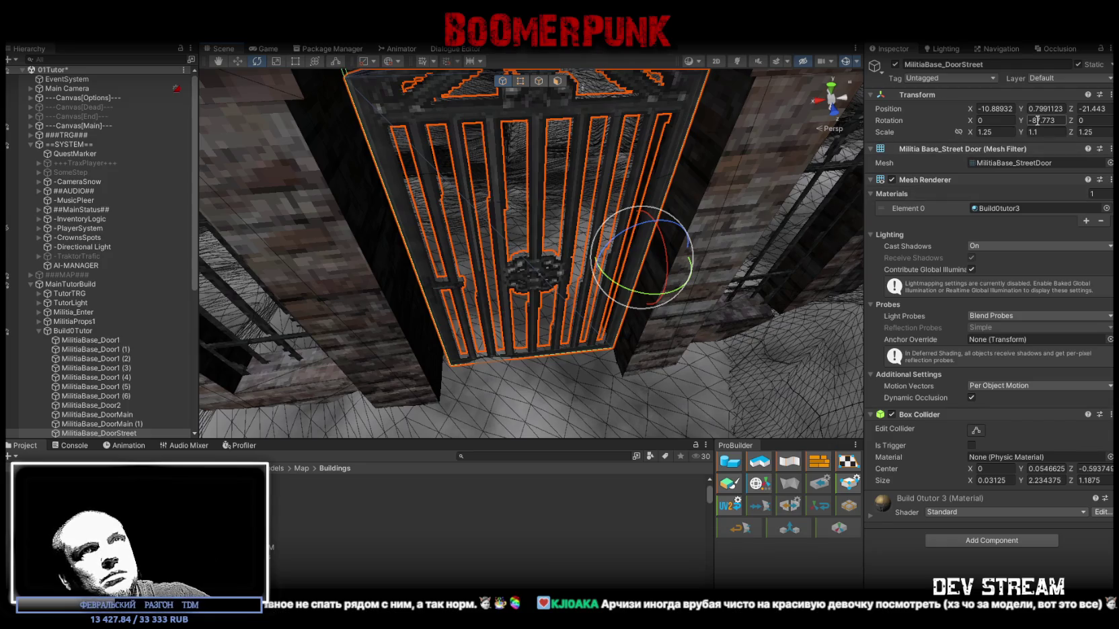
pyautogui.write('-88')
pyautogui.moveTo(678, 187)
pyautogui.mouseDown()
pyautogui.moveTo(658, 70)
pyautogui.moveTo(734, 112)
pyautogui.mouseUp()
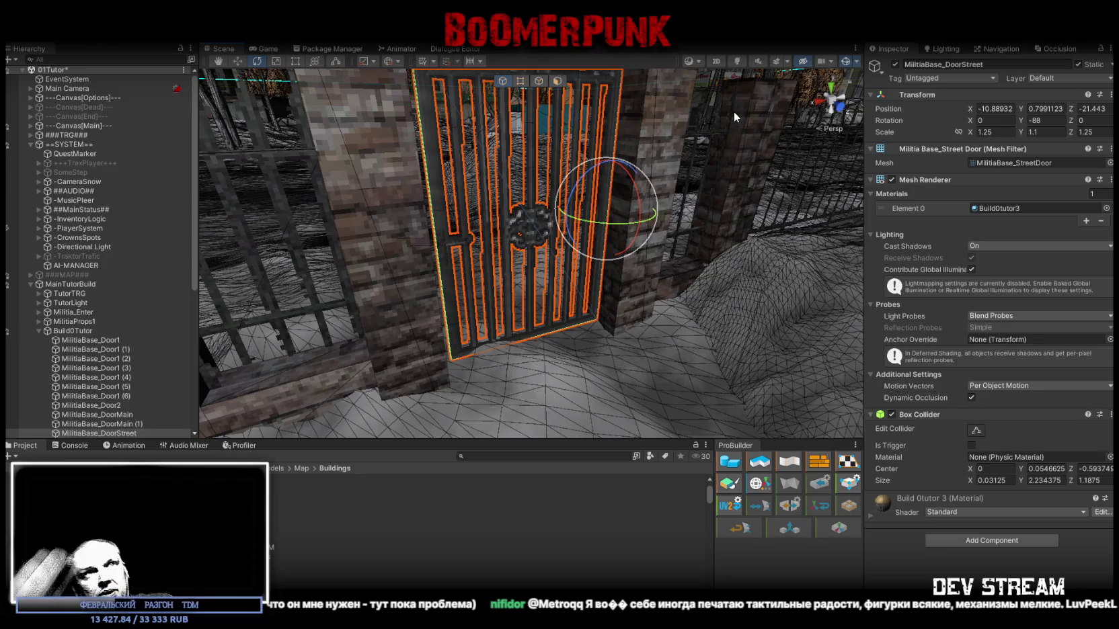
pyautogui.moveTo(734, 111)
pyautogui.mouseDown()
pyautogui.moveTo(719, 243)
pyautogui.moveTo(122, 292)
pyautogui.moveTo(229, 291)
pyautogui.moveTo(459, 240)
pyautogui.moveTo(531, 265)
pyautogui.moveTo(510, 243)
pyautogui.moveTo(844, 234)
pyautogui.moveTo(435, 250)
pyautogui.moveTo(457, 232)
pyautogui.mouseUp()
pyautogui.press('f')
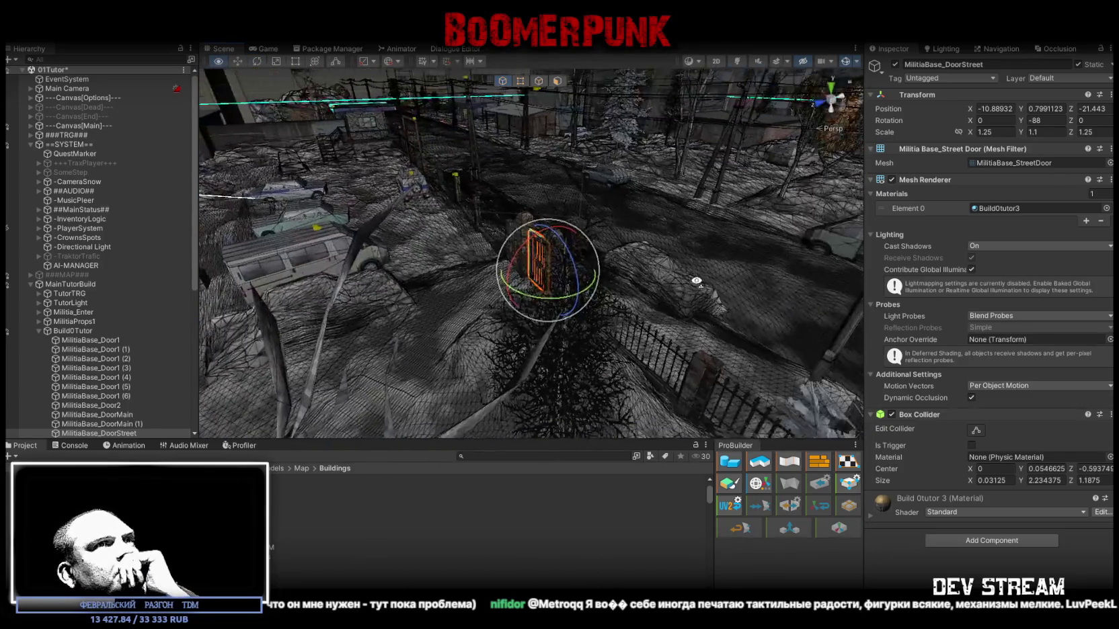
pyautogui.moveTo(696, 281); pyautogui.dragTo(548, 278)
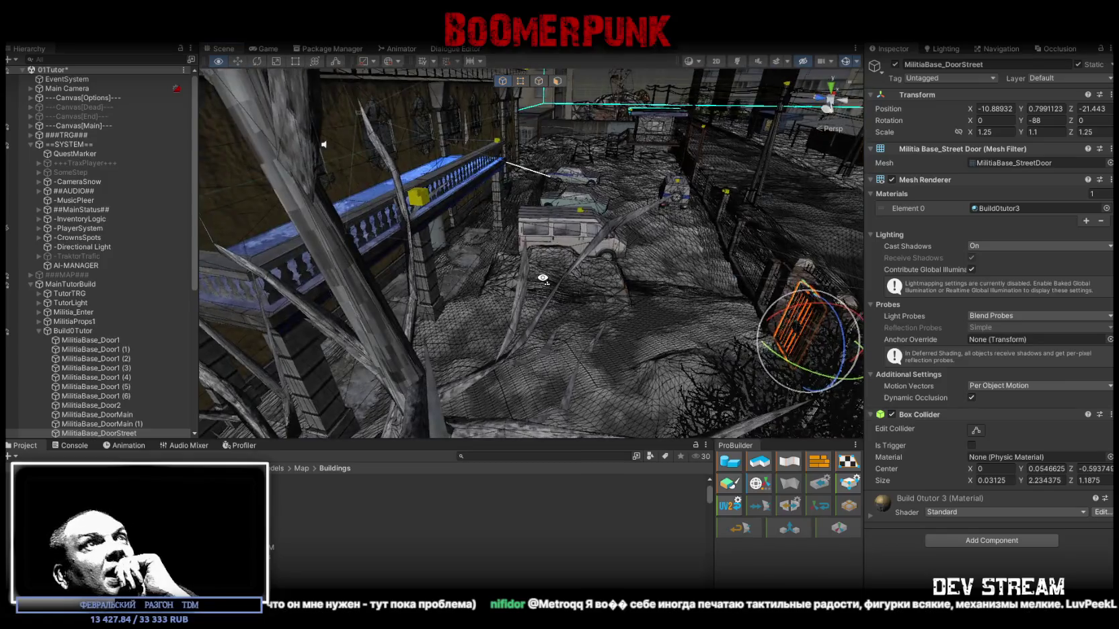
pyautogui.moveTo(546, 273); pyautogui.dragTo(495, 271)
pyautogui.moveTo(582, 240)
pyautogui.mouseDown()
pyautogui.moveTo(475, 223)
pyautogui.moveTo(426, 132)
pyautogui.moveTo(429, 142)
pyautogui.mouseUp()
pyautogui.press('w')
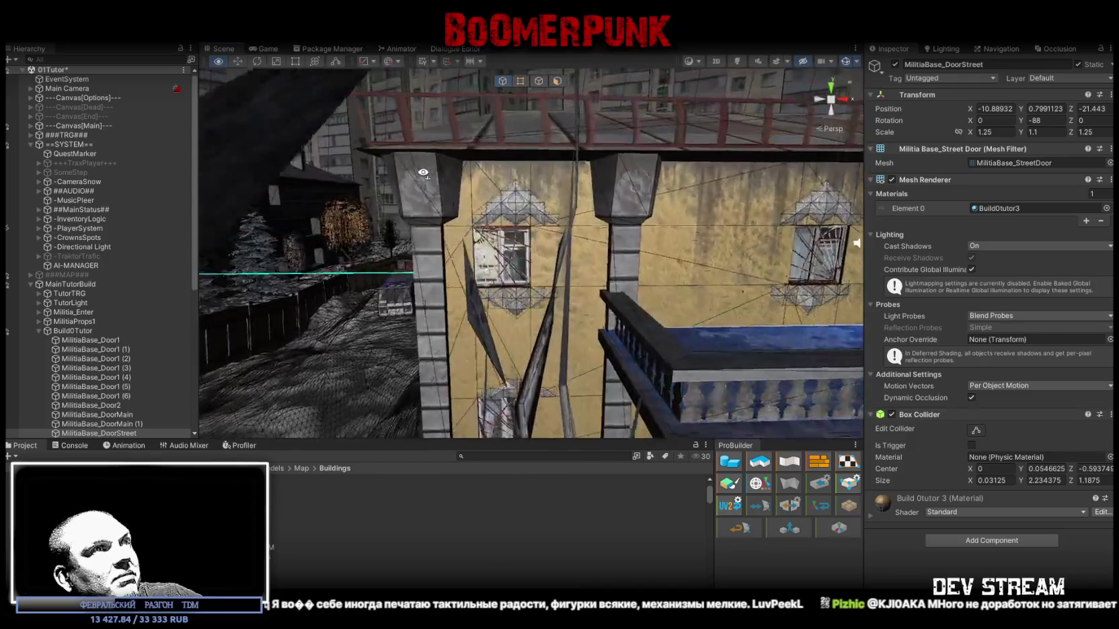
pyautogui.press('w')
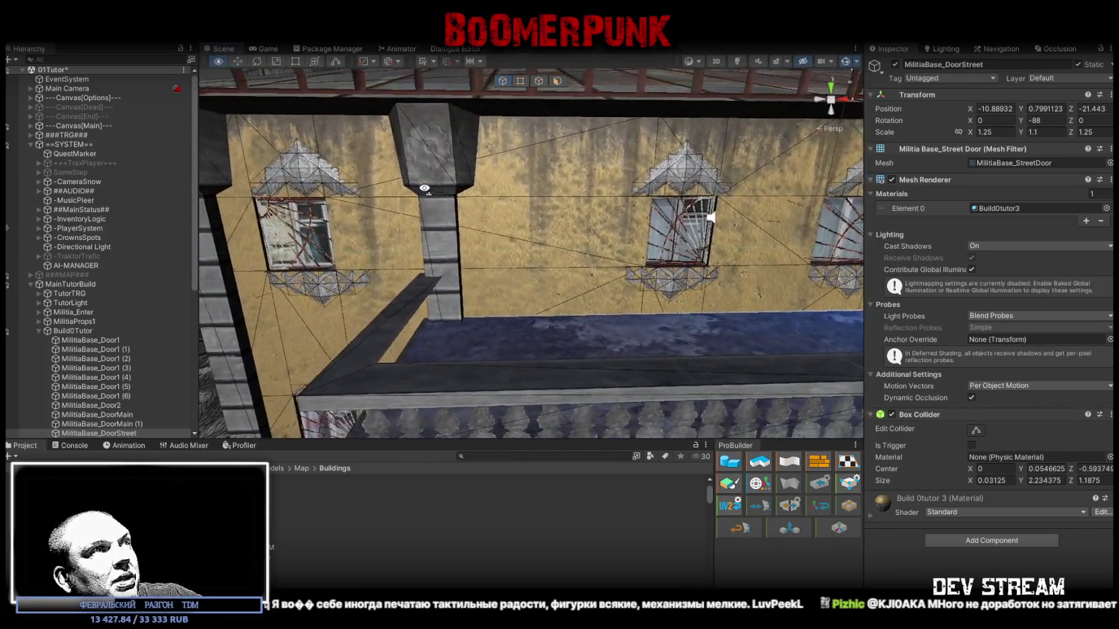
pyautogui.press('s')
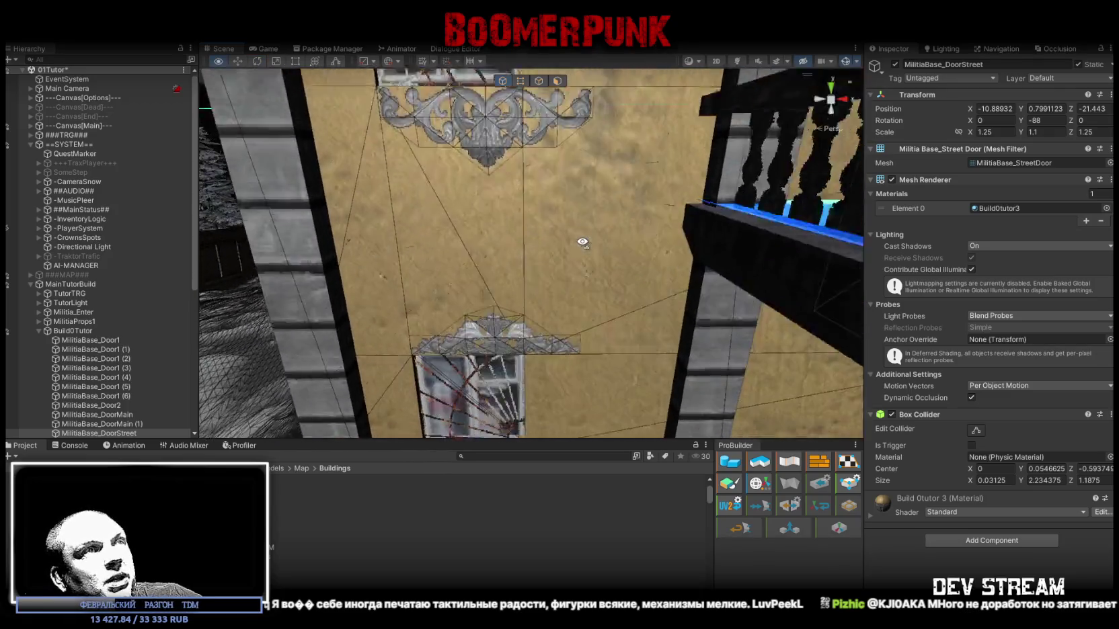
pyautogui.press('s')
pyautogui.press('w')
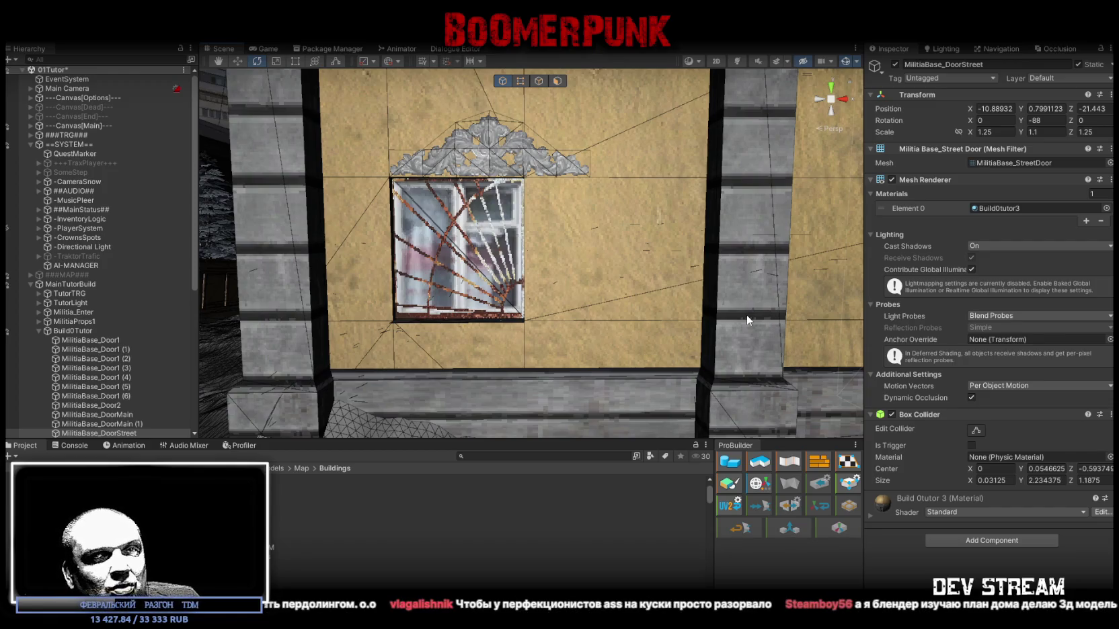
pyautogui.moveTo(746, 315); pyautogui.dragTo(832, 330)
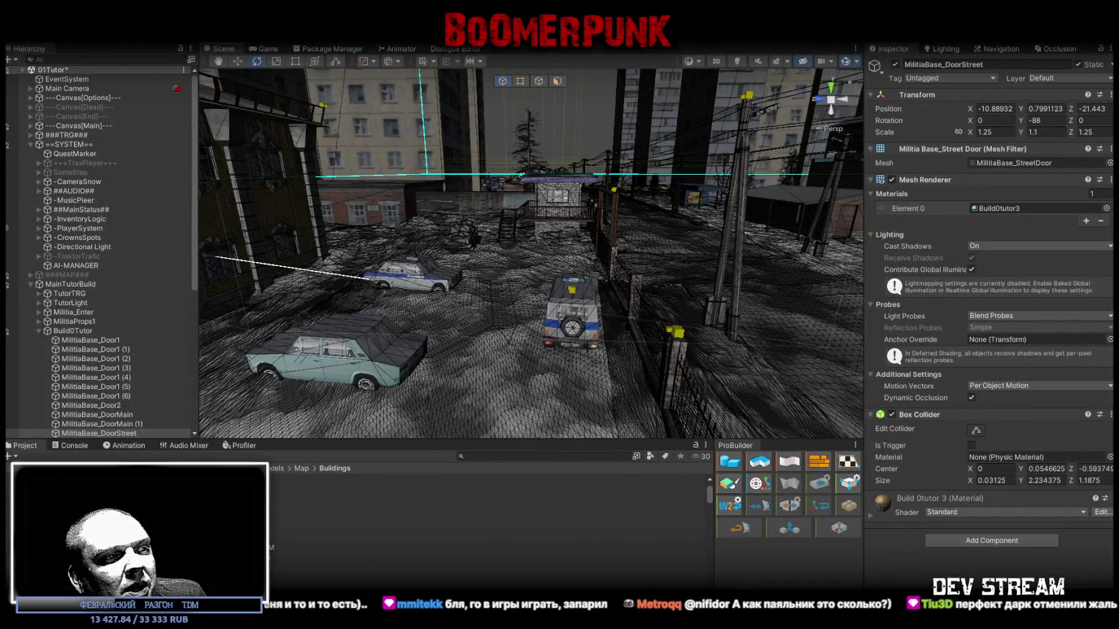
# Switch to the Google Sheets stream-schedule spreadsheet.
pyautogui.hotkey('alt', 'Tab')
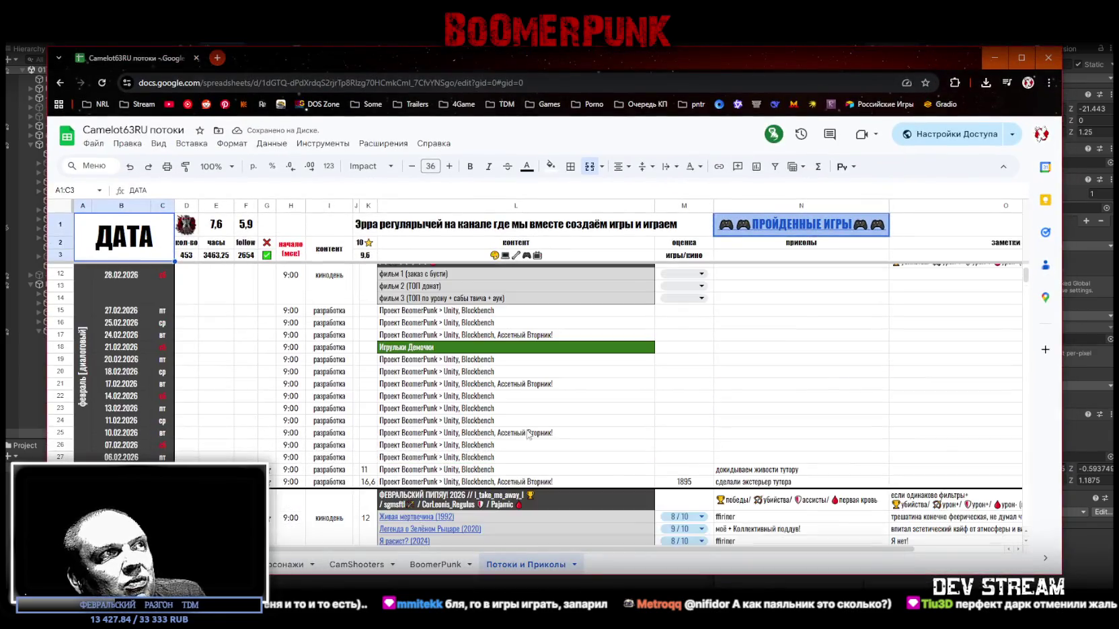
# Enter 1 in cell D27 of the schedule and return to Unity.
pyautogui.click(428, 349)
pyautogui.click(60, 347)
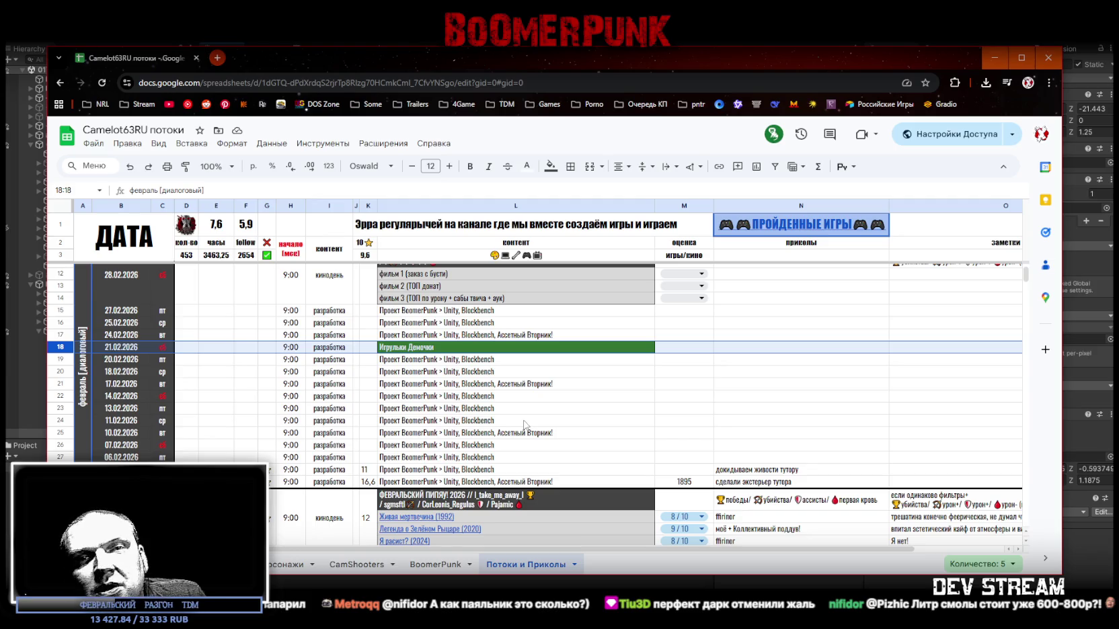
pyautogui.click(187, 457)
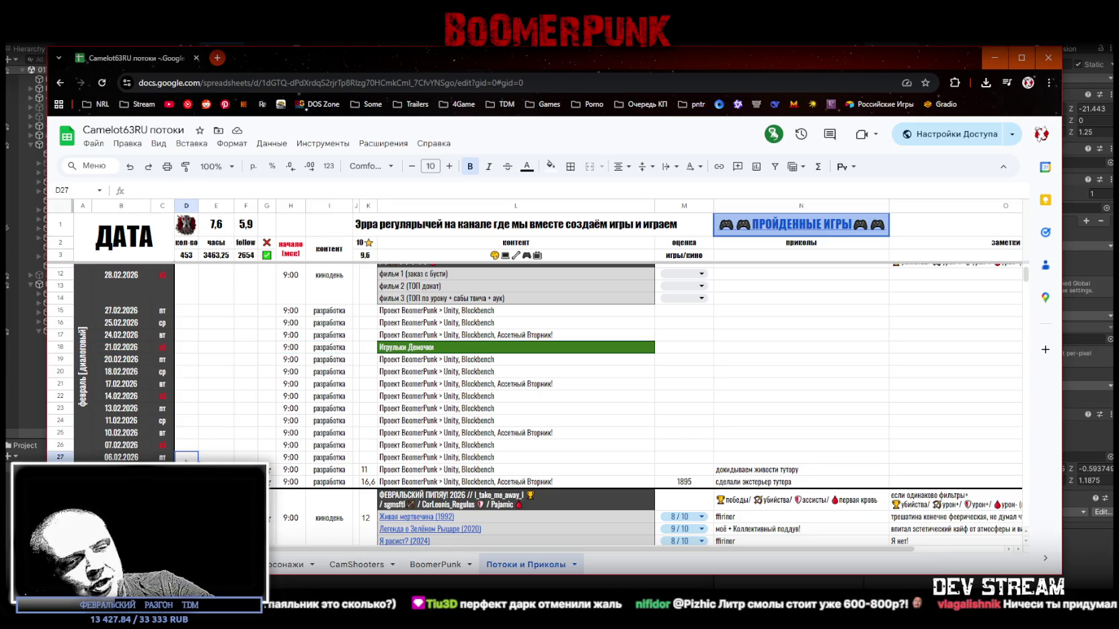
pyautogui.write('31')
pyautogui.click(121, 235)
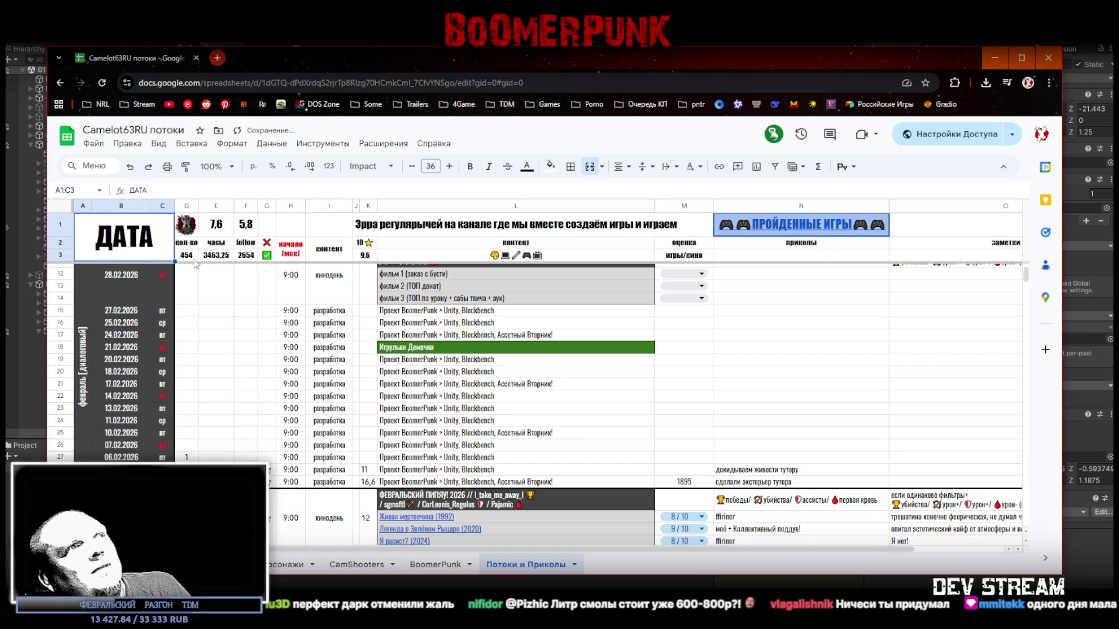
pyautogui.hotkey('alt', 'Tab')
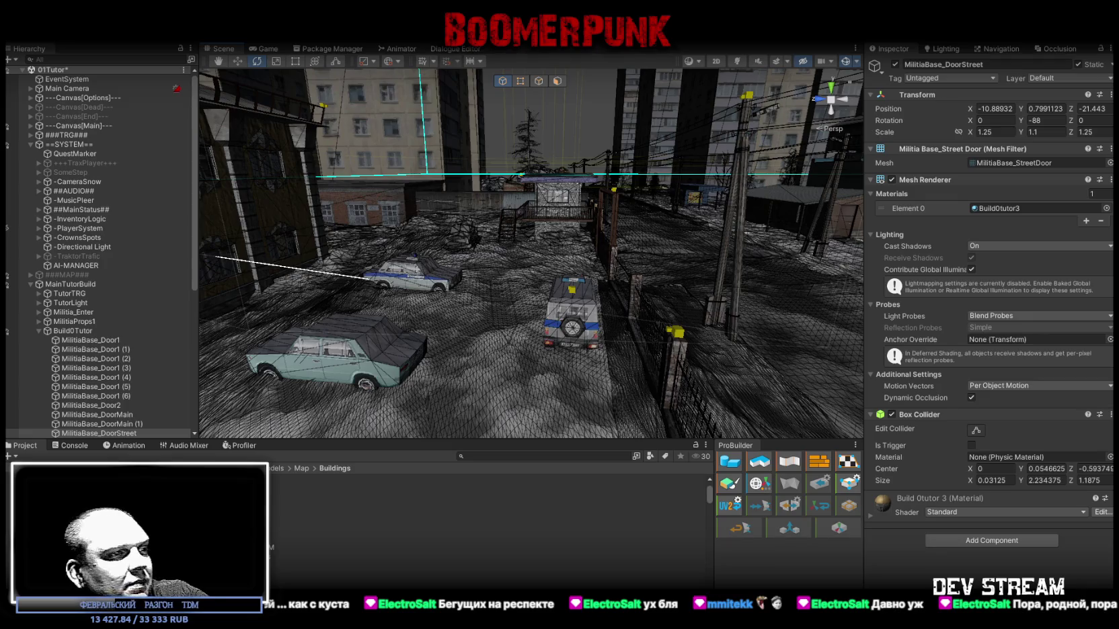
# Fly the Scene camera toward the fence and police cars, then switch to Steam.
pyautogui.press('w')
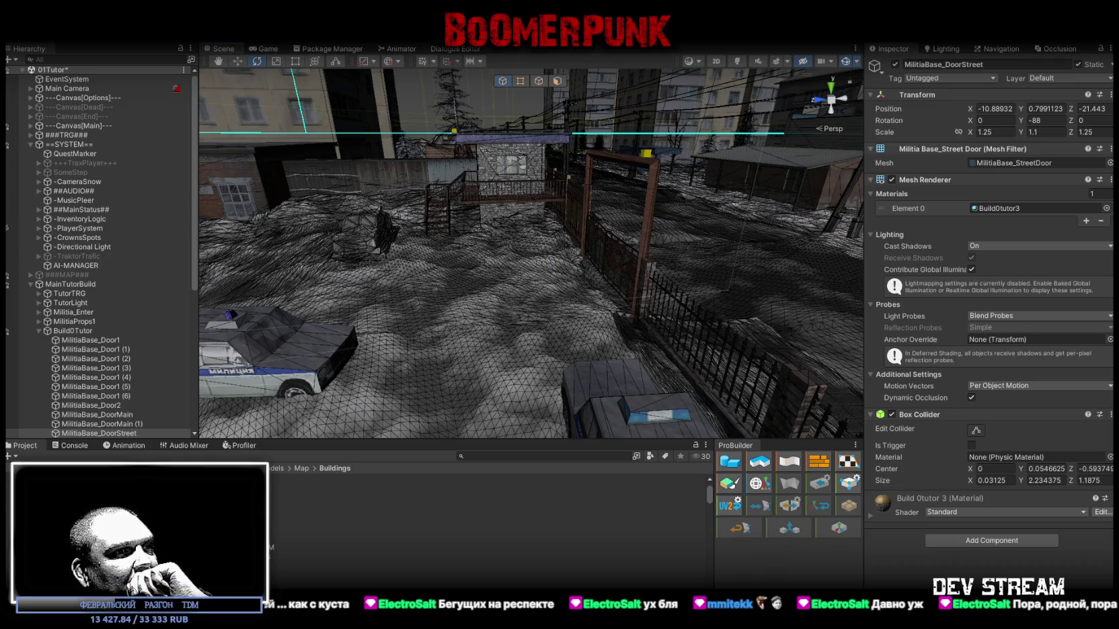
pyautogui.hotkey('alt', 'Tab')
pyautogui.scroll(-10, 67, 331)
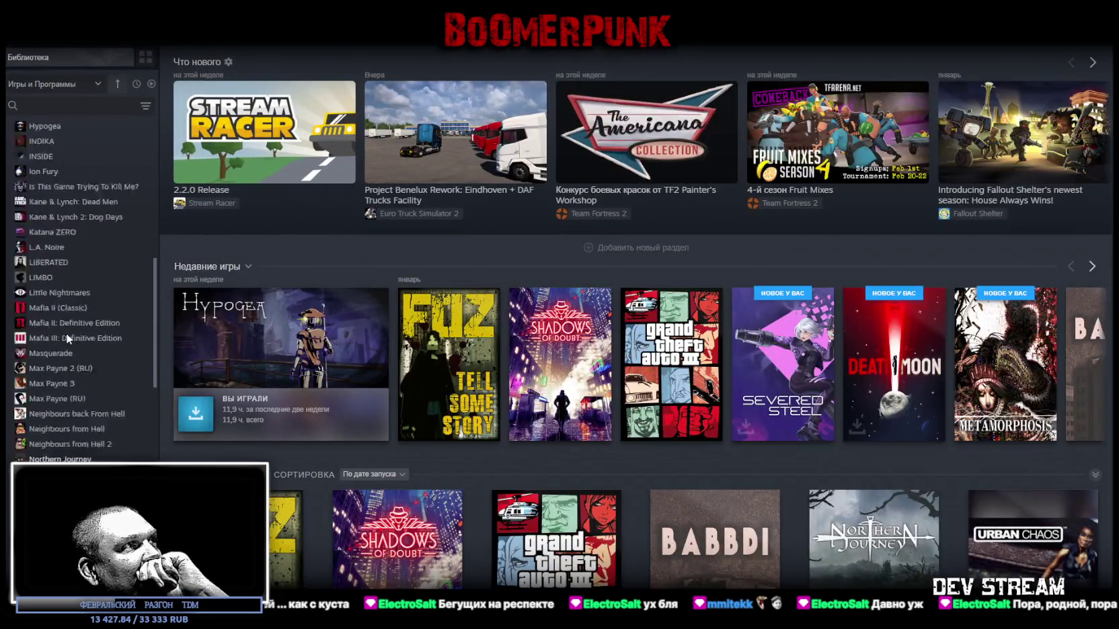
# Browse the uncategorised game pages from Banquet for Fools through Of Ash & Steel.
pyautogui.click(64, 320)
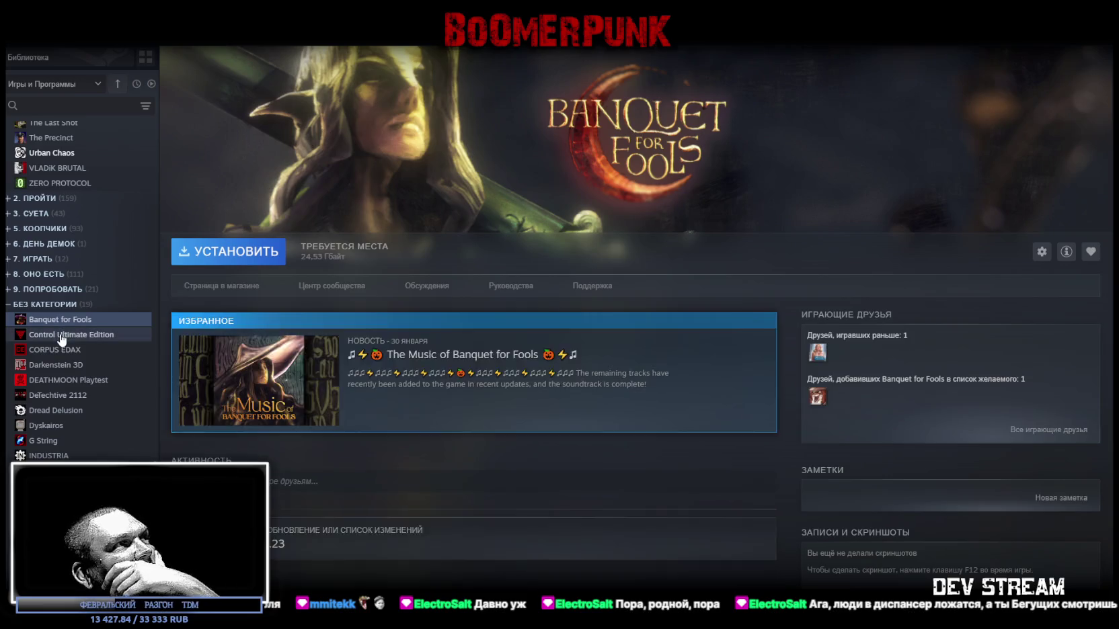
pyautogui.click(64, 334)
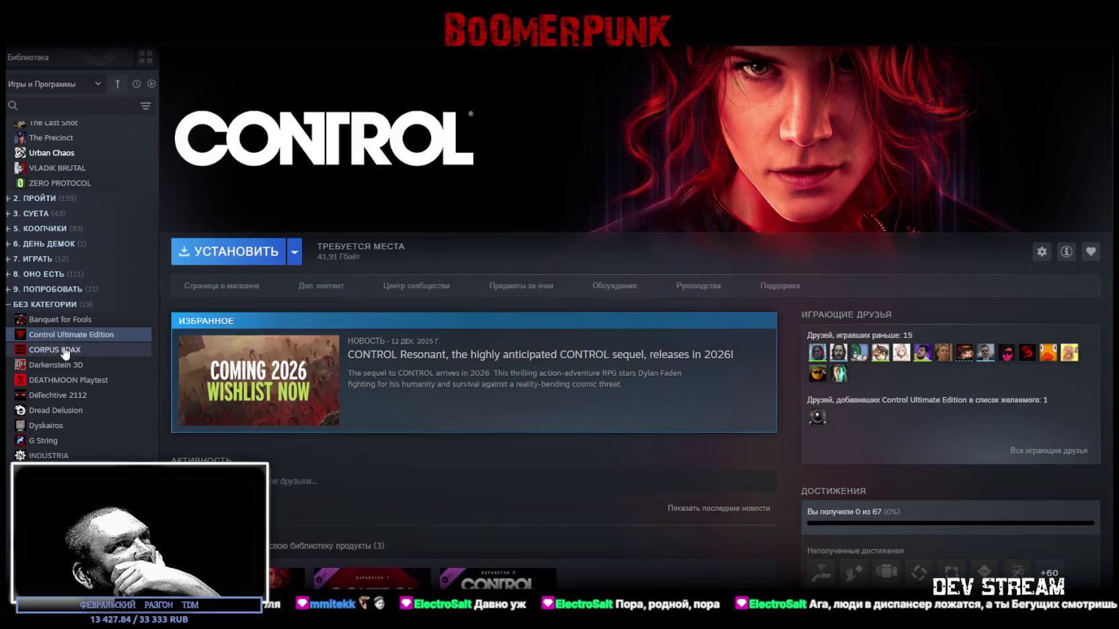
pyautogui.click(64, 351)
pyautogui.click(64, 364)
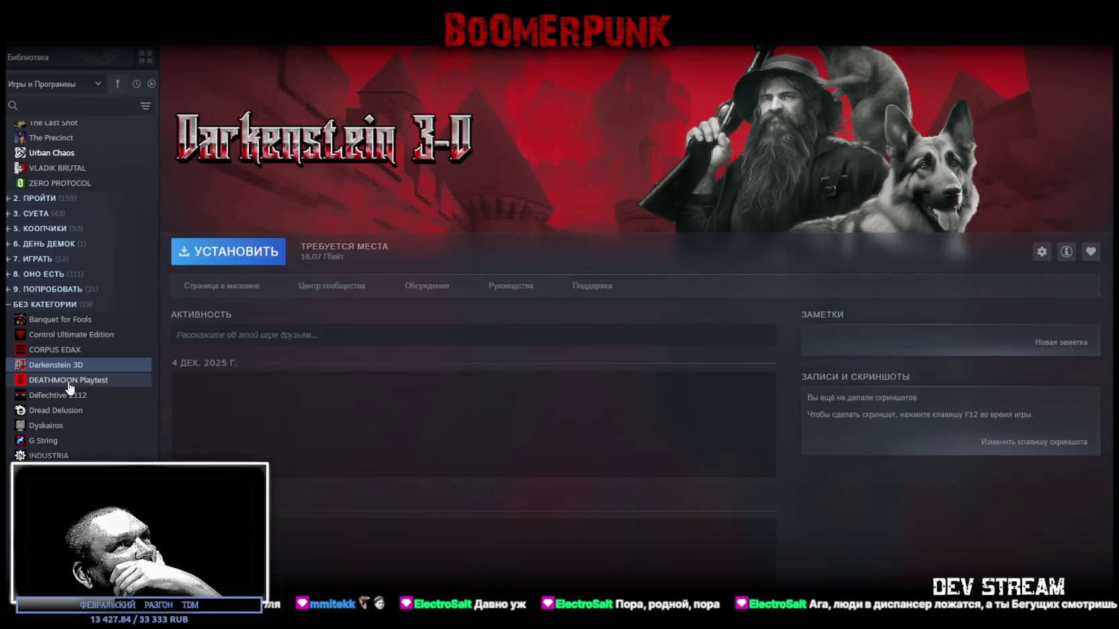
pyautogui.click(70, 395)
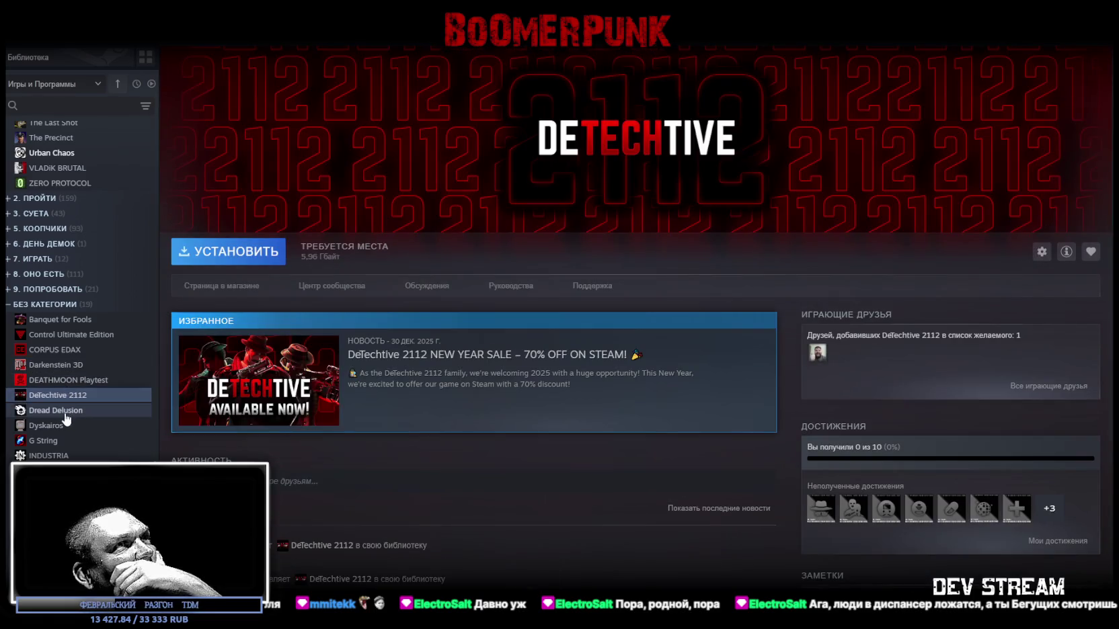
pyautogui.click(66, 412)
pyautogui.click(64, 427)
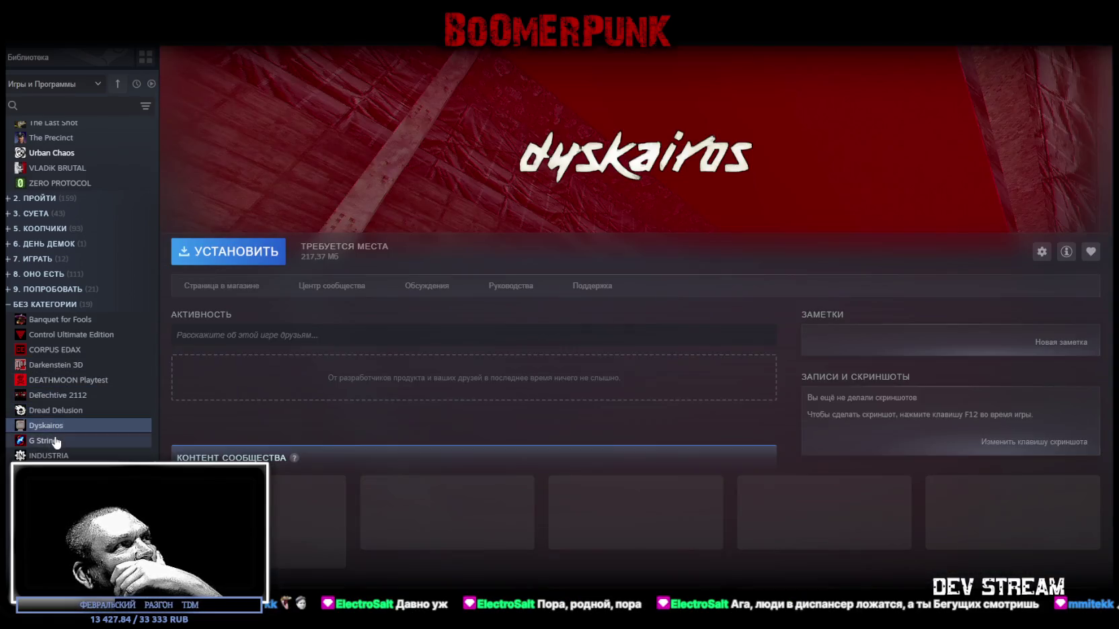
pyautogui.click(56, 440)
pyautogui.click(54, 455)
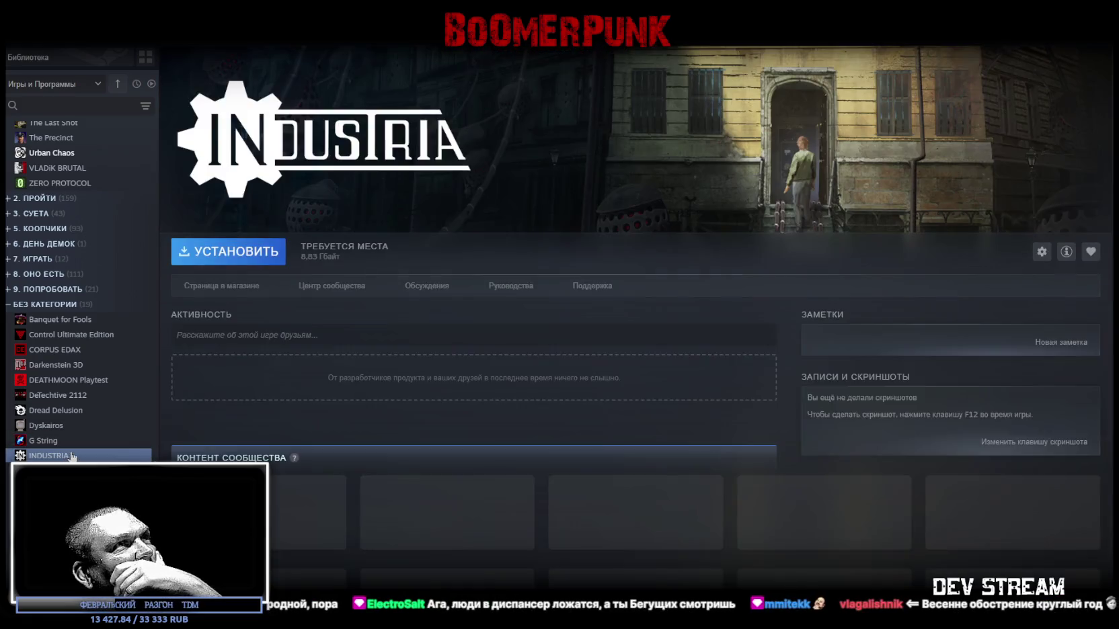
pyautogui.click(50, 471)
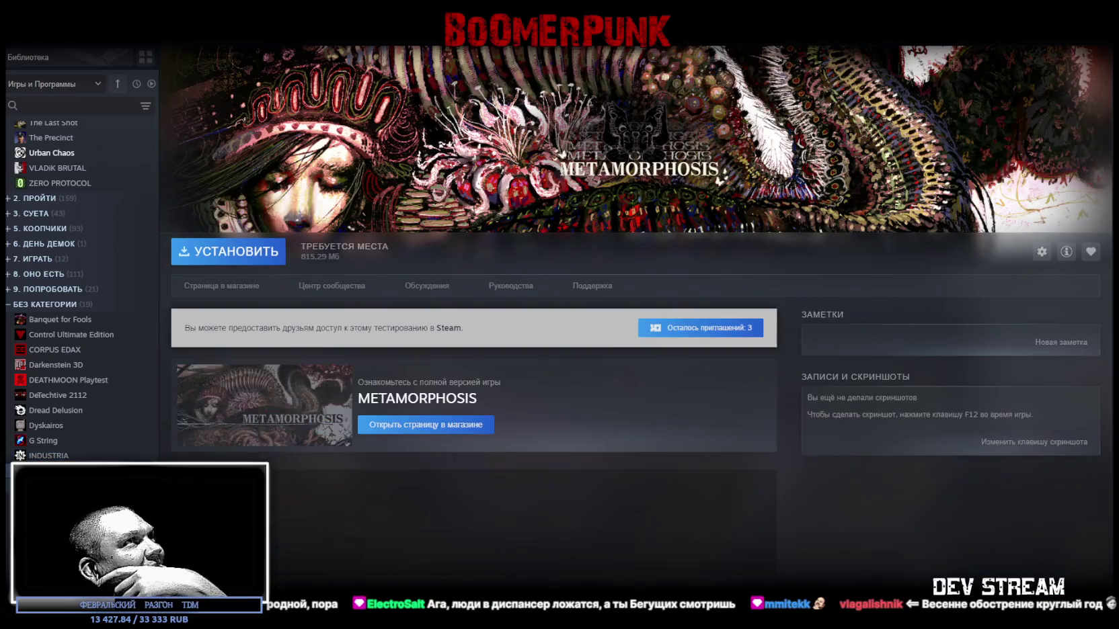
pyautogui.click(50, 486)
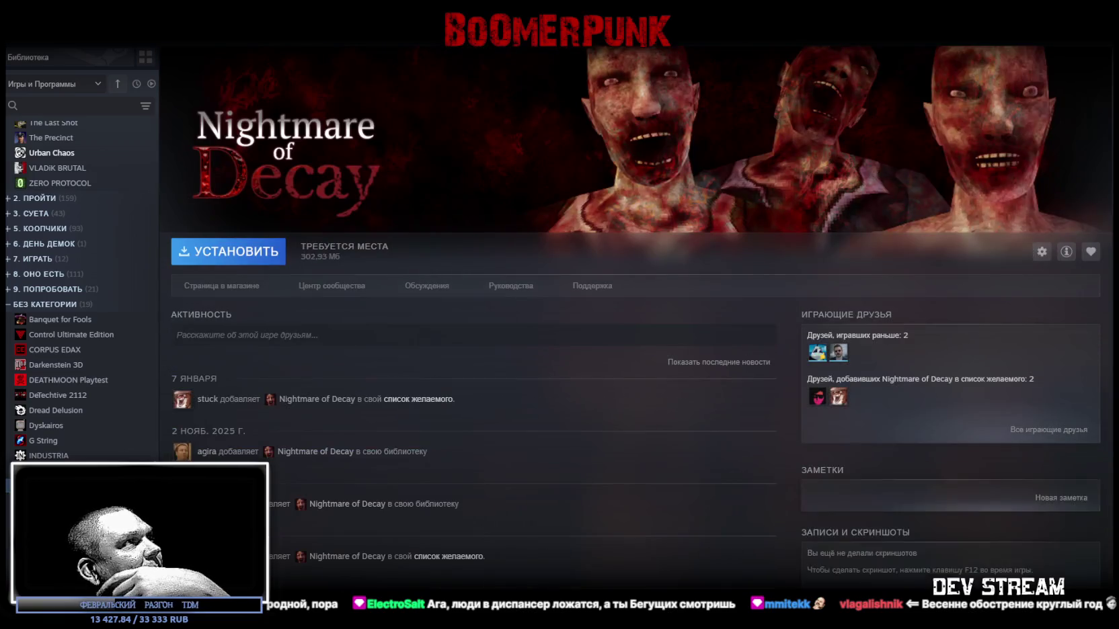
pyautogui.click(50, 501)
pyautogui.click(50, 470)
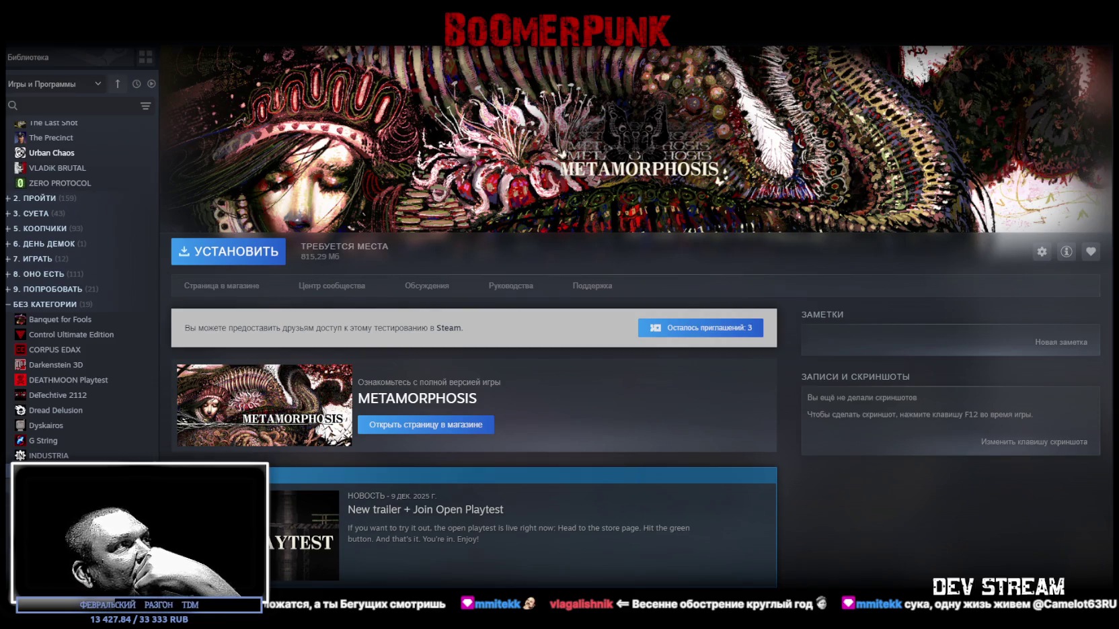
# Step from Nightmare of Decay through Quasimorph and Severed Steel to Silly Polly Beast.
pyautogui.click(8, 485)
pyautogui.press('Down')
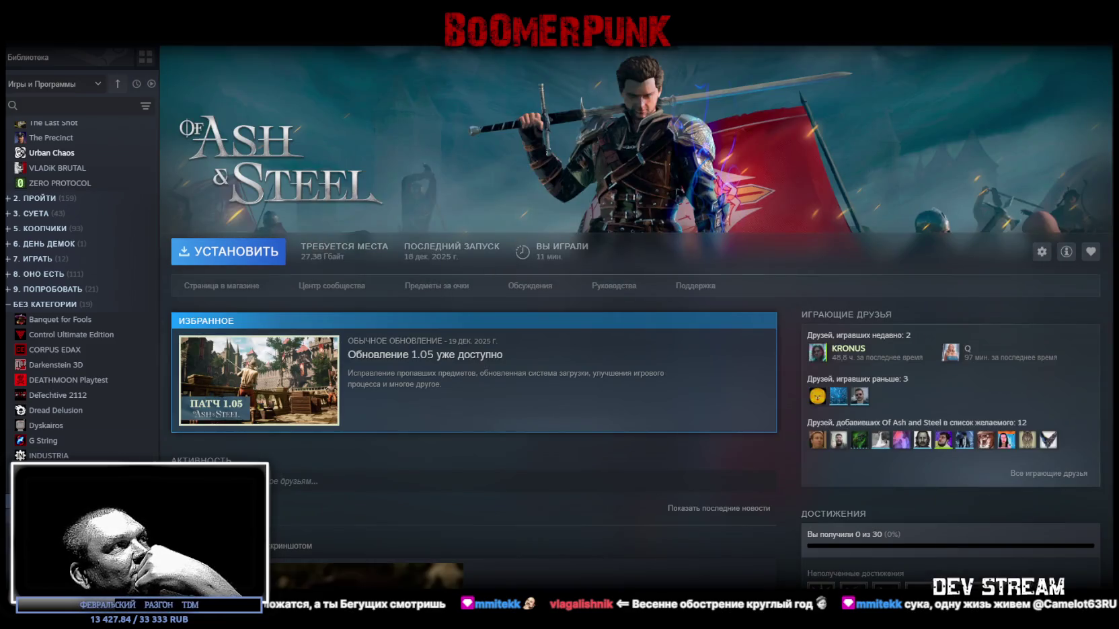
pyautogui.press('Down')
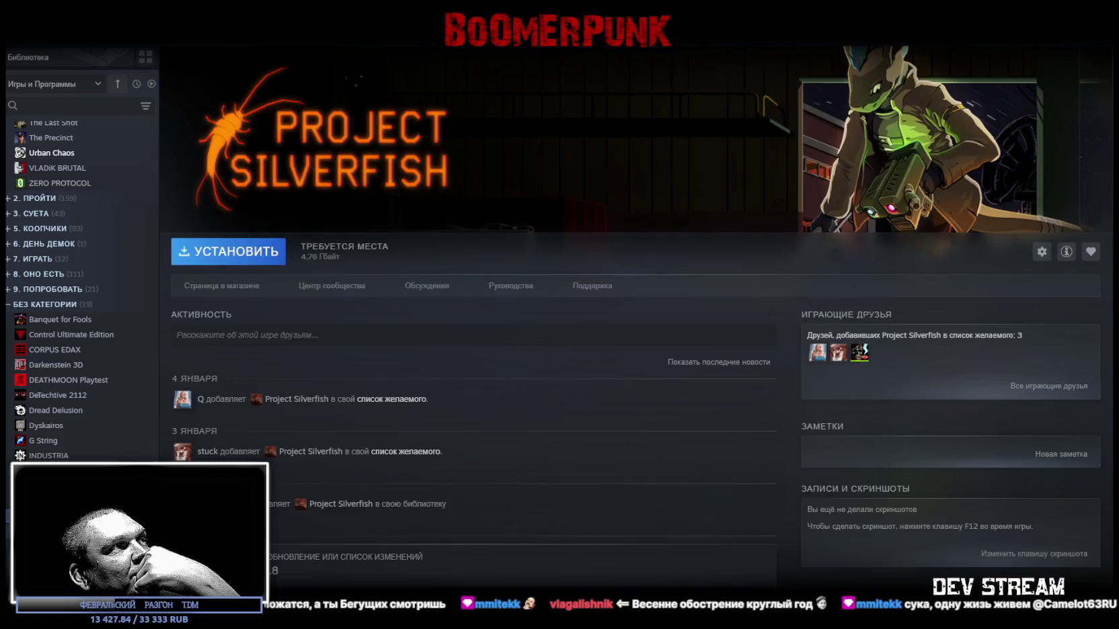
pyautogui.press('Down')
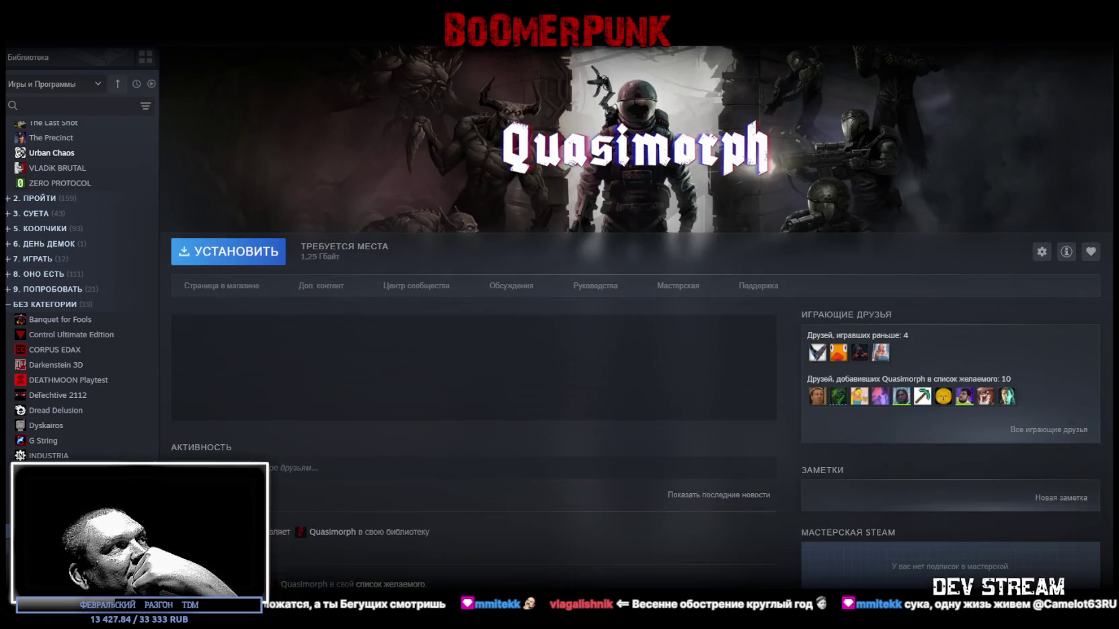
pyautogui.press('Down')
pyautogui.press('Down')
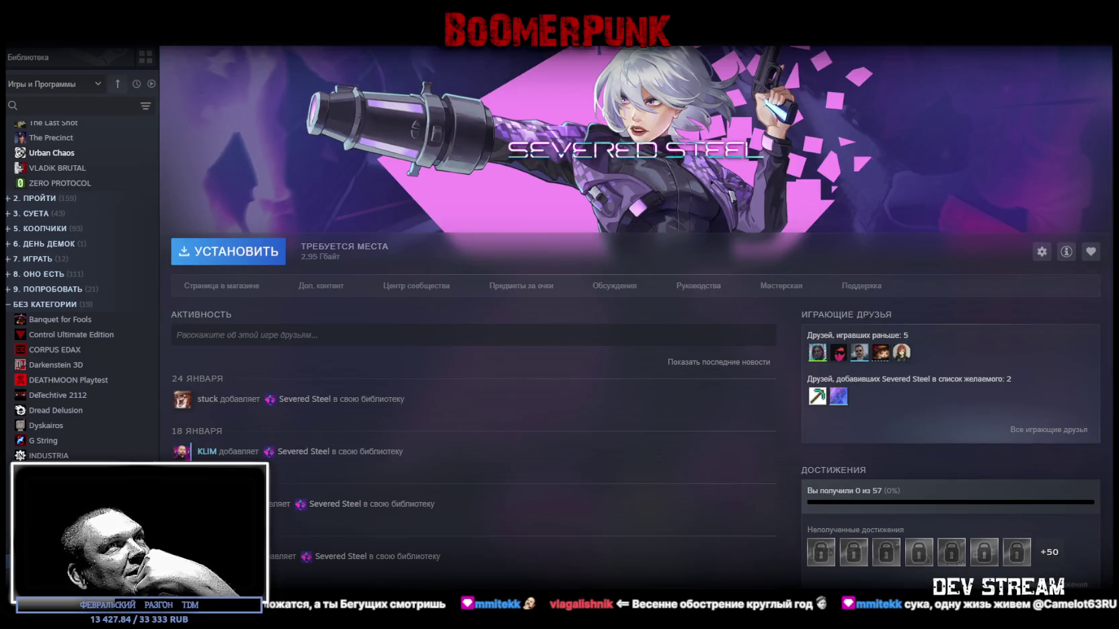
pyautogui.press('Down')
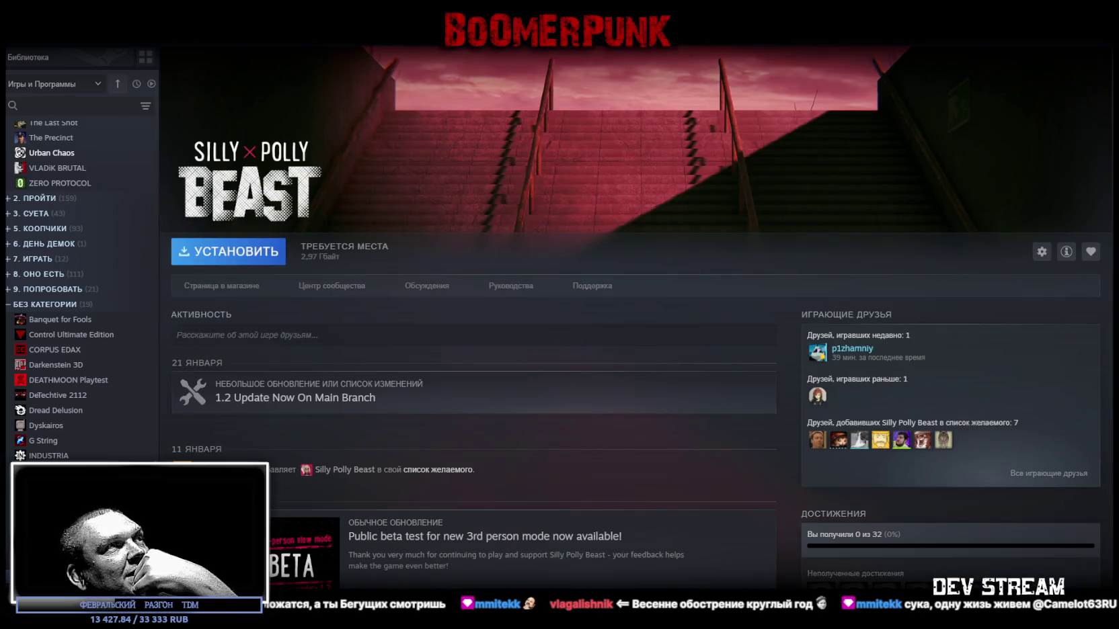
pyautogui.scroll(-3, 561, 533)
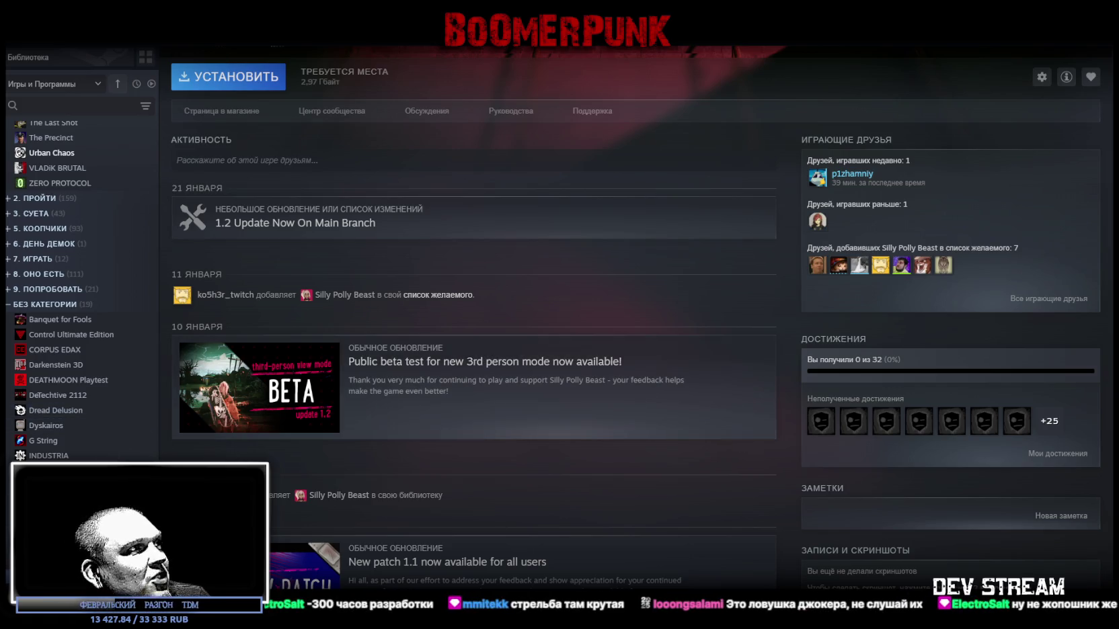
# Return to the Banquet for Fools page in the Steam library.
pyautogui.click(51, 320)
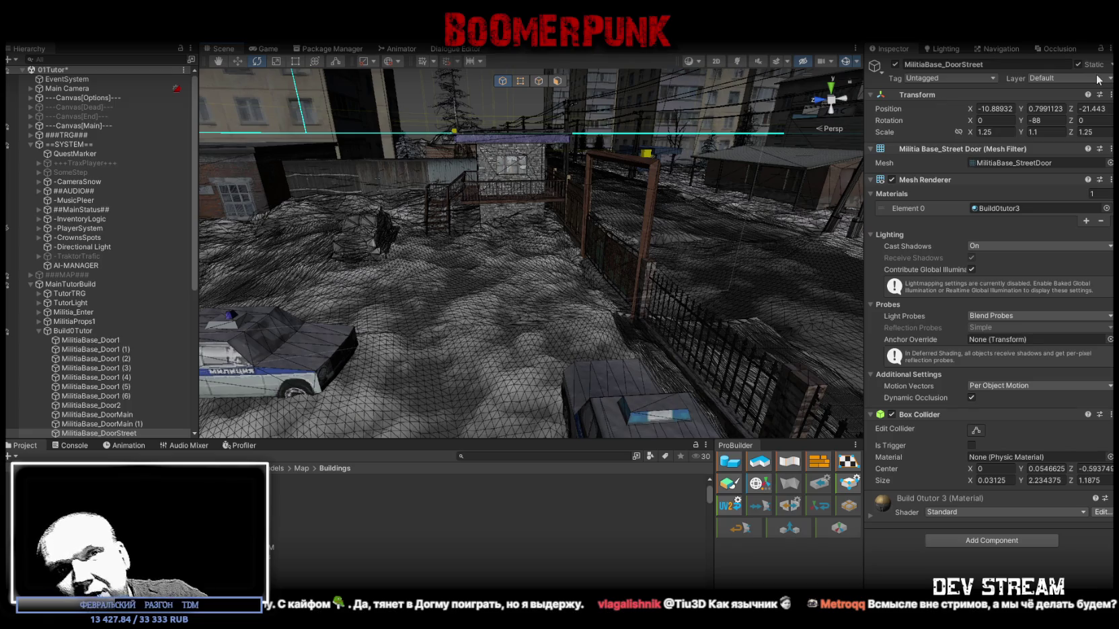
# Fly the Scene view from the rooftop down to the snowy yard with the parked cars and white van.
pyautogui.moveTo(572, 215)
pyautogui.mouseDown()
pyautogui.moveTo(495, 171)
pyautogui.moveTo(687, 194)
pyautogui.moveTo(642, 209)
pyautogui.moveTo(632, 195)
pyautogui.moveTo(537, 201)
pyautogui.moveTo(497, 230)
pyautogui.moveTo(682, 230)
pyautogui.moveTo(584, 223)
pyautogui.moveTo(677, 201)
pyautogui.moveTo(519, 230)
pyautogui.moveTo(570, 232)
pyautogui.moveTo(602, 252)
pyautogui.moveTo(676, 247)
pyautogui.moveTo(575, 262)
pyautogui.mouseUp()
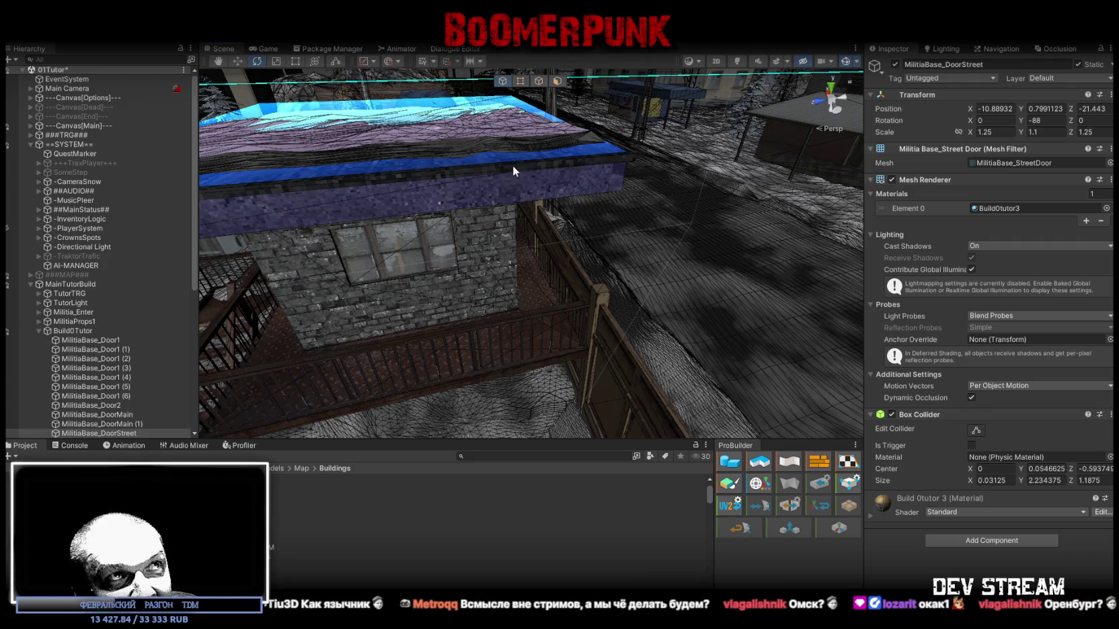
pyautogui.moveTo(597, 248); pyautogui.dragTo(571, 252)
pyautogui.moveTo(839, 222)
pyautogui.mouseDown()
pyautogui.moveTo(638, 232)
pyautogui.moveTo(521, 253)
pyautogui.moveTo(554, 236)
pyautogui.moveTo(540, 239)
pyautogui.moveTo(637, 278)
pyautogui.mouseUp()
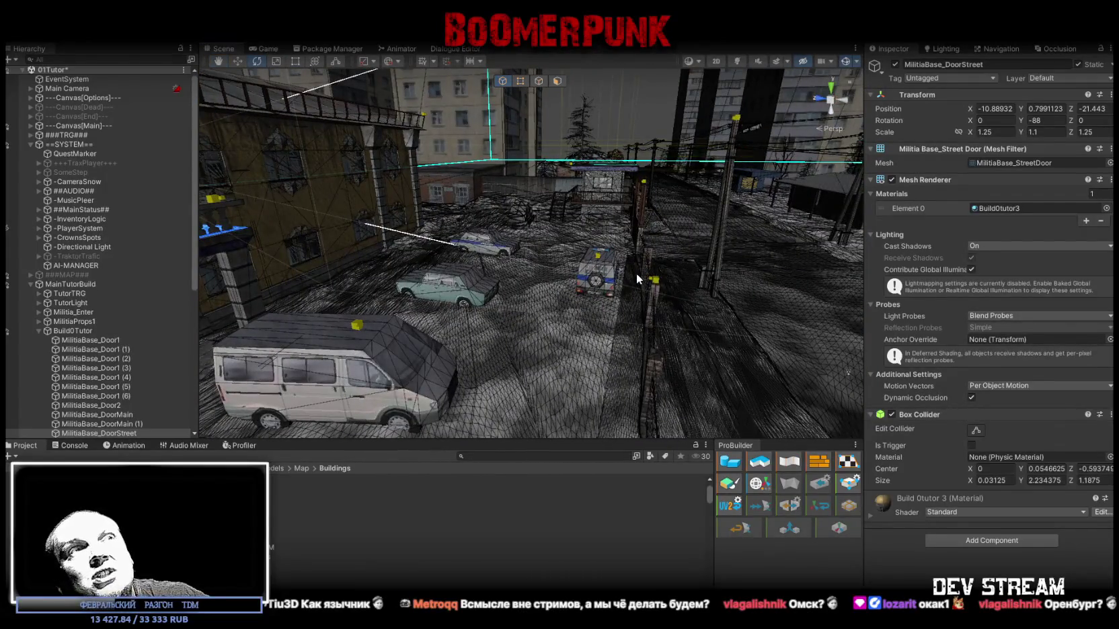
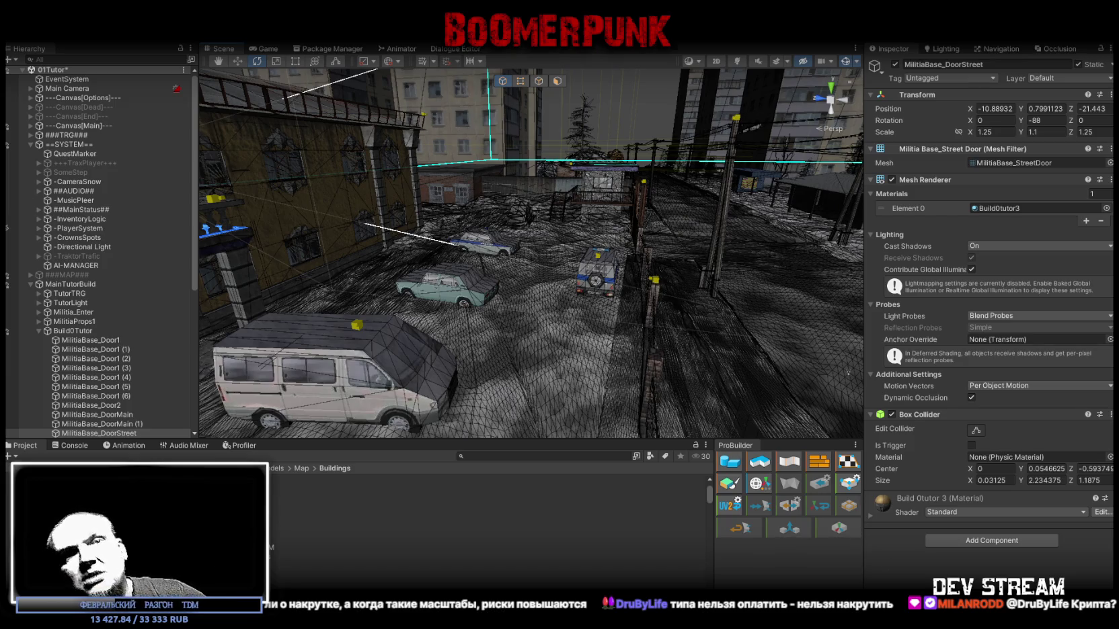
# Save the 01Tutor scene with Ctrl+S.
pyautogui.hotkey('ctrl', 's')
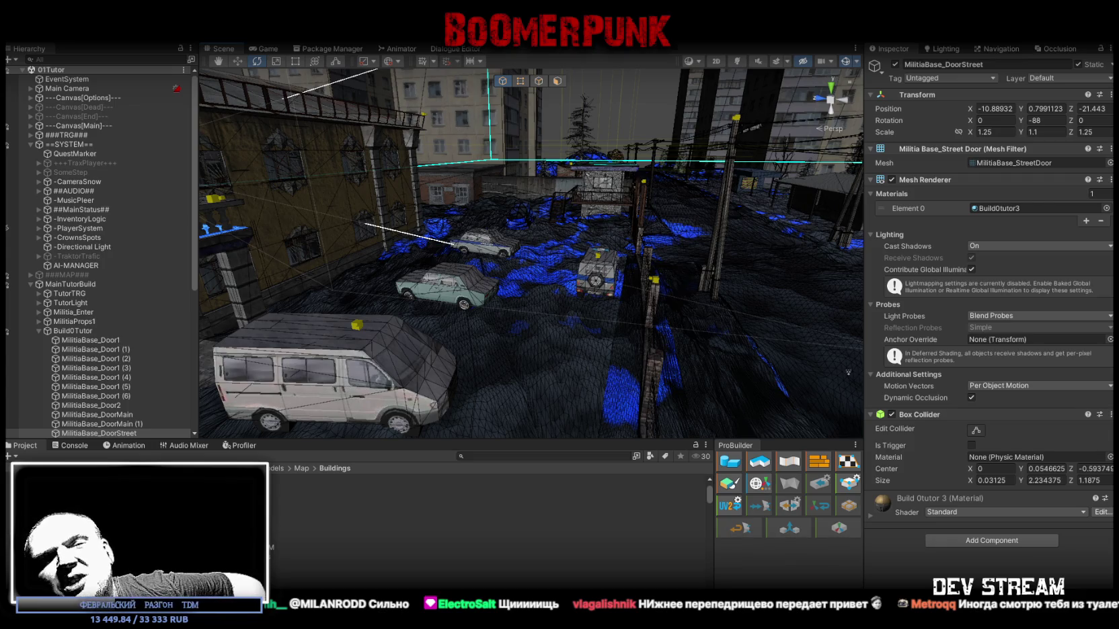
# Move the Scene view from the vans along the street to the wooden gate.
pyautogui.moveTo(382, 376)
pyautogui.mouseDown()
pyautogui.moveTo(585, 279)
pyautogui.moveTo(512, 282)
pyautogui.mouseUp()
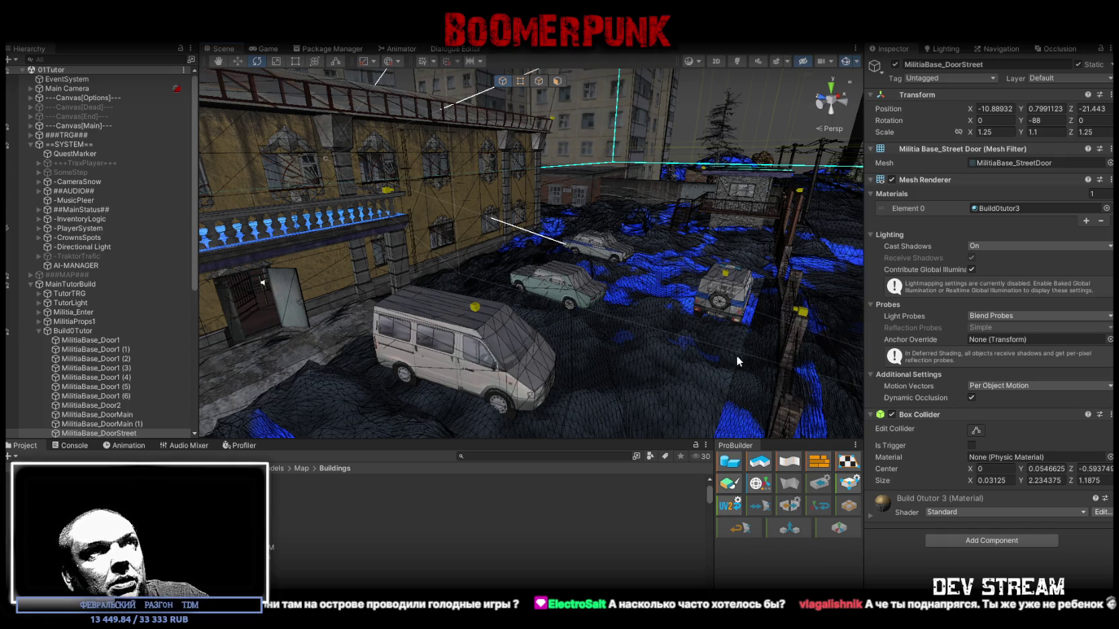
pyautogui.press('f')
pyautogui.moveTo(498, 363); pyautogui.dragTo(493, 363)
# Search the project for 'znak' and select the znak_int sign prefab.
pyautogui.click(533, 456)
pyautogui.write('втфл')
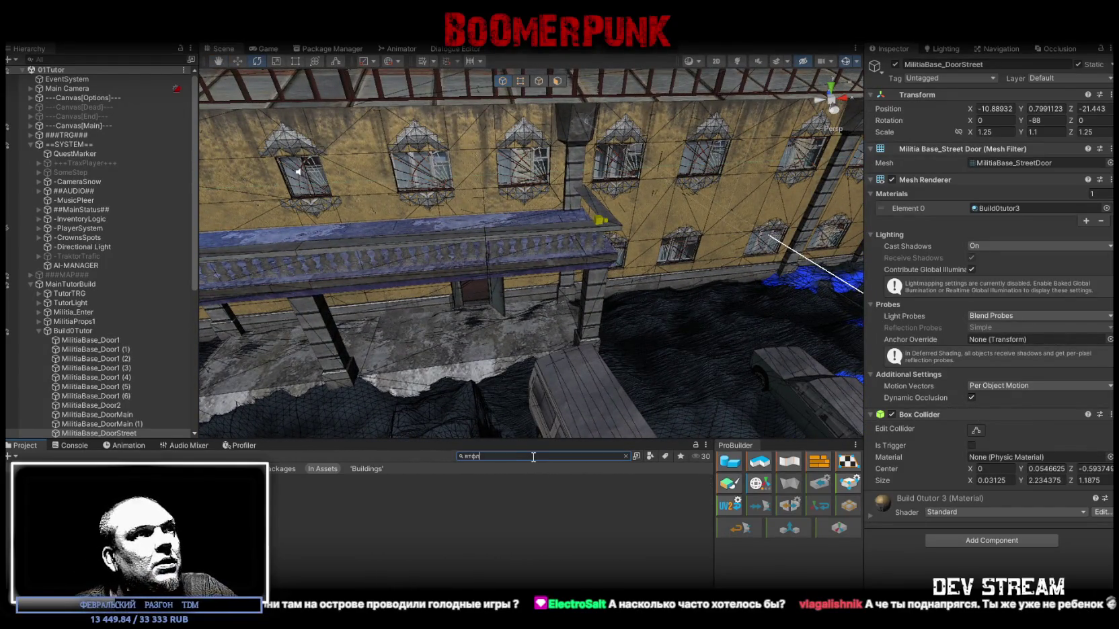
pyautogui.press('BackSpace')
pyautogui.press('BackSpace')
pyautogui.press('BackSpace')
pyautogui.write('znak')
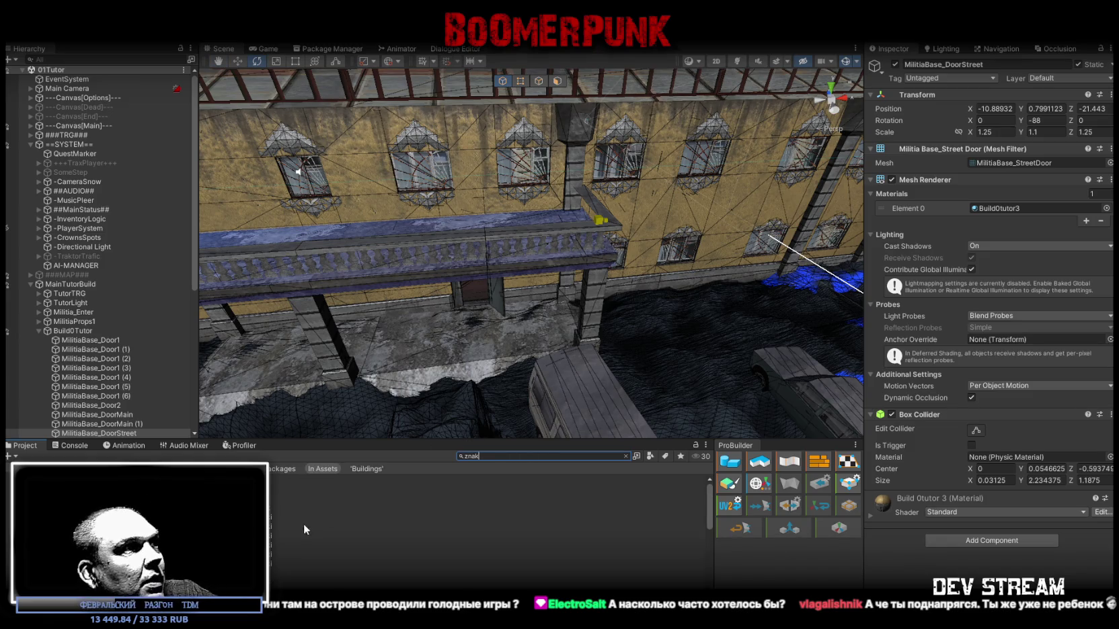
pyautogui.click(276, 489)
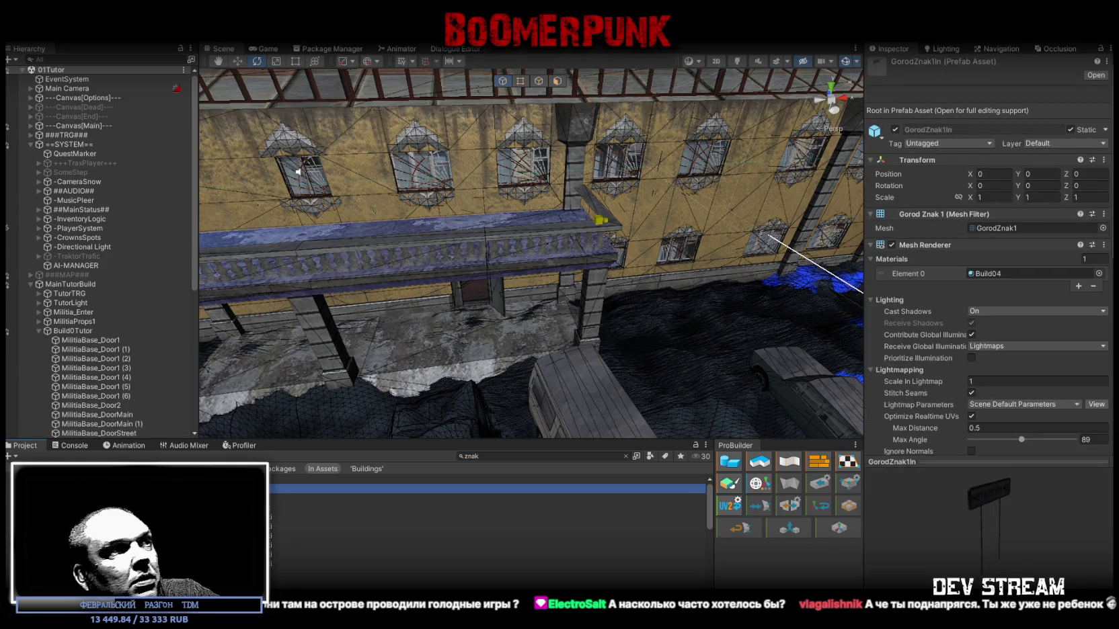
pyautogui.scroll(-5, 487, 524)
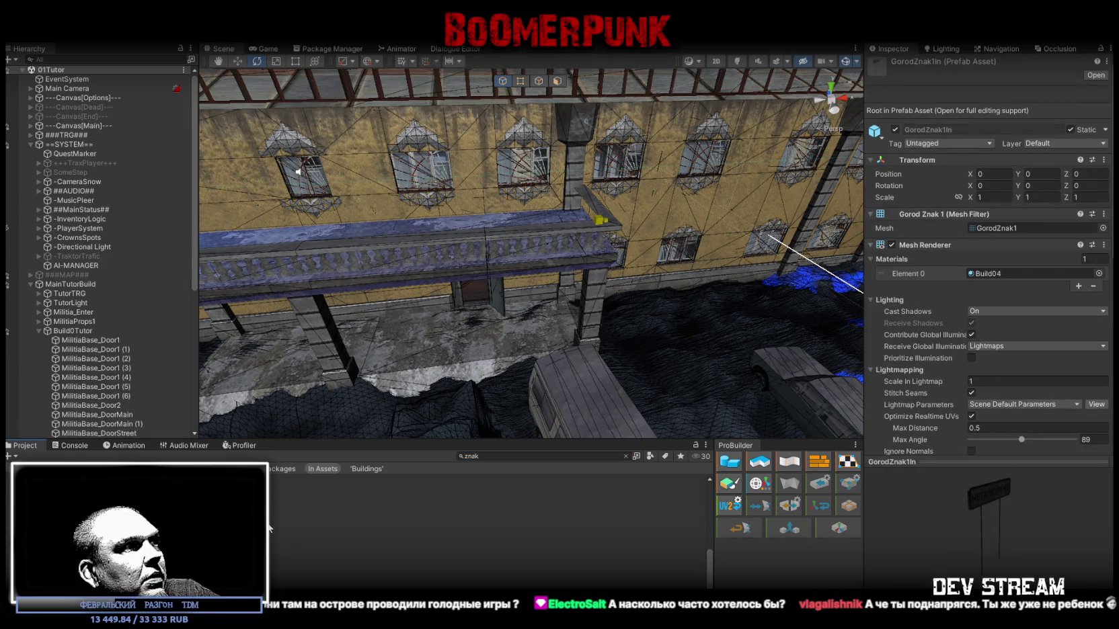
pyautogui.press('Down')
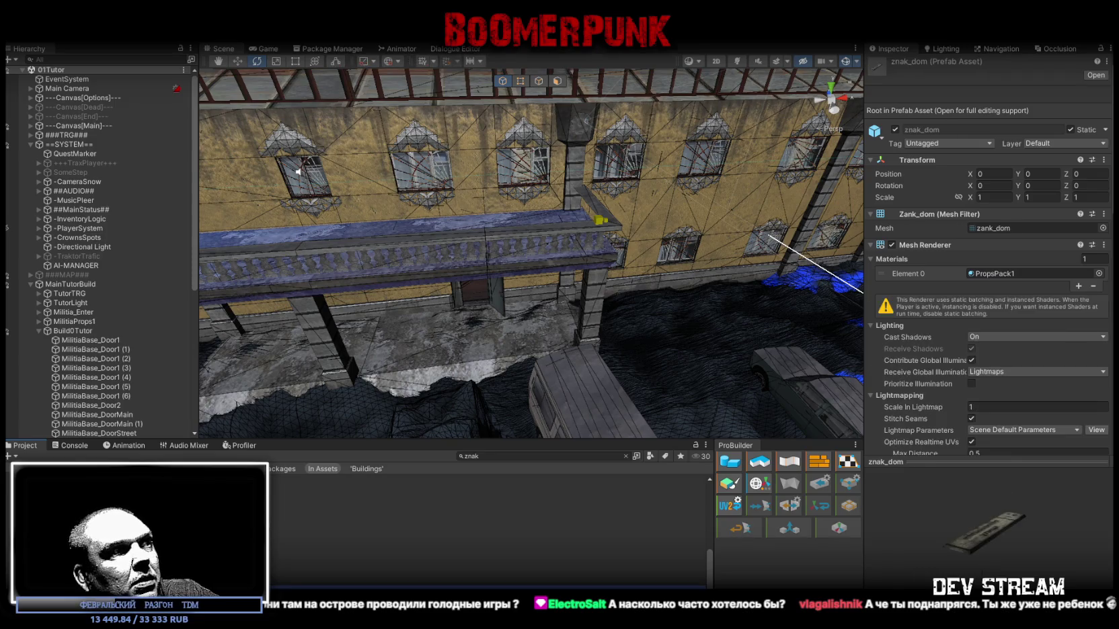
pyautogui.press('Down')
# Place znak_int in the scene, rotate it upright and raise it onto the wall beside the doorway.
pyautogui.moveTo(445, 325); pyautogui.dragTo(464, 242)
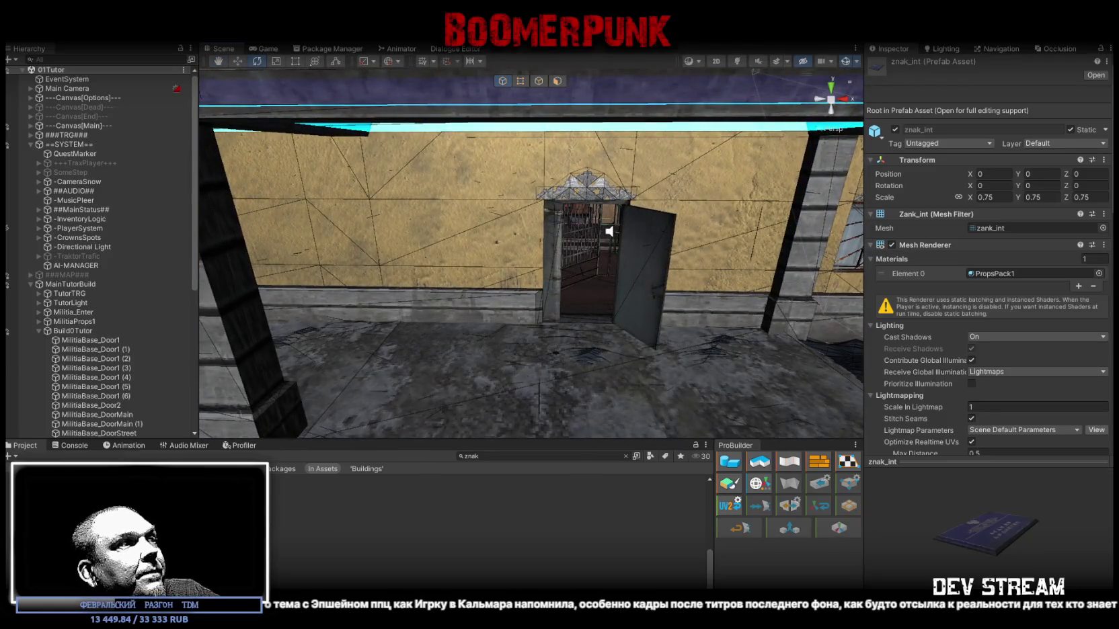
pyautogui.moveTo(277, 562); pyautogui.dragTo(507, 252)
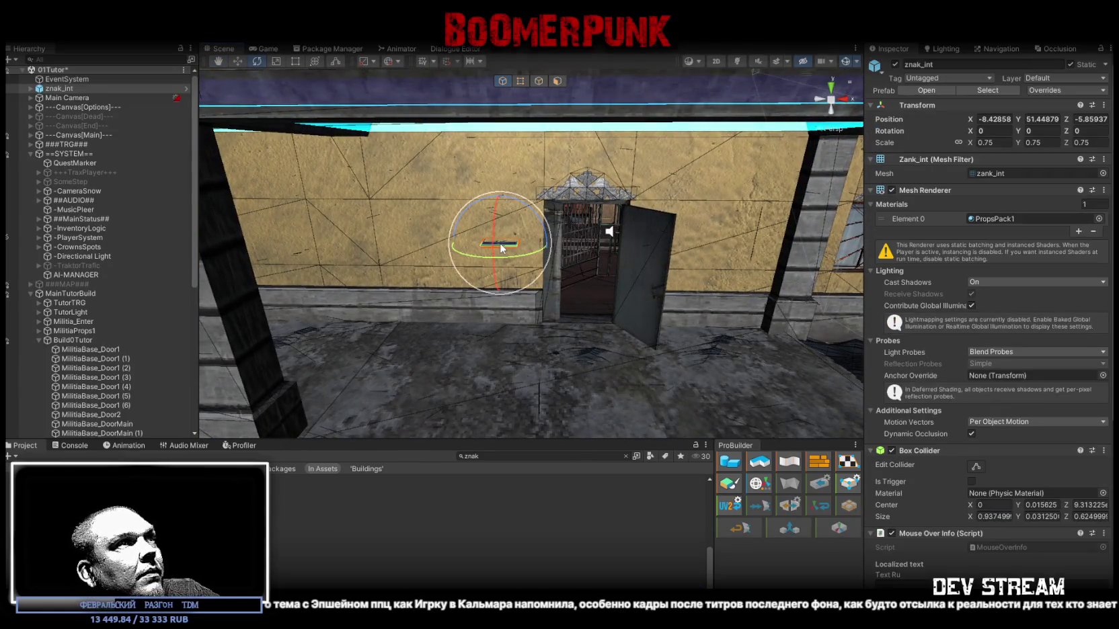
pyautogui.press('f')
pyautogui.moveTo(550, 295)
pyautogui.mouseDown()
pyautogui.moveTo(545, 308)
pyautogui.moveTo(553, 198)
pyautogui.moveTo(536, 345)
pyautogui.moveTo(536, 334)
pyautogui.mouseUp()
pyautogui.moveTo(577, 175)
pyautogui.mouseDown()
pyautogui.moveTo(544, 346)
pyautogui.moveTo(666, 256)
pyautogui.moveTo(859, 250)
pyautogui.mouseUp()
pyautogui.press('w')
pyautogui.moveTo(442, 318); pyautogui.dragTo(471, 261)
# Scroll the Hierarchy and collapse the ==SYSTEM== group.
pyautogui.scroll(-8, 1006, 446)
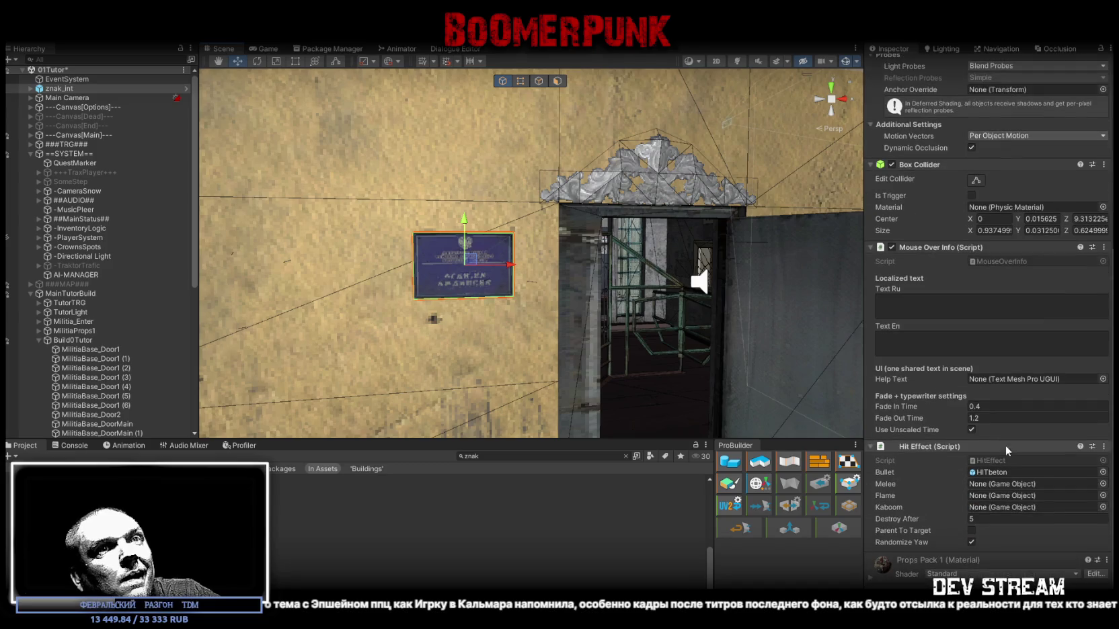
pyautogui.moveTo(808, 312); pyautogui.dragTo(549, 289)
pyautogui.scroll(-3, 550, 290)
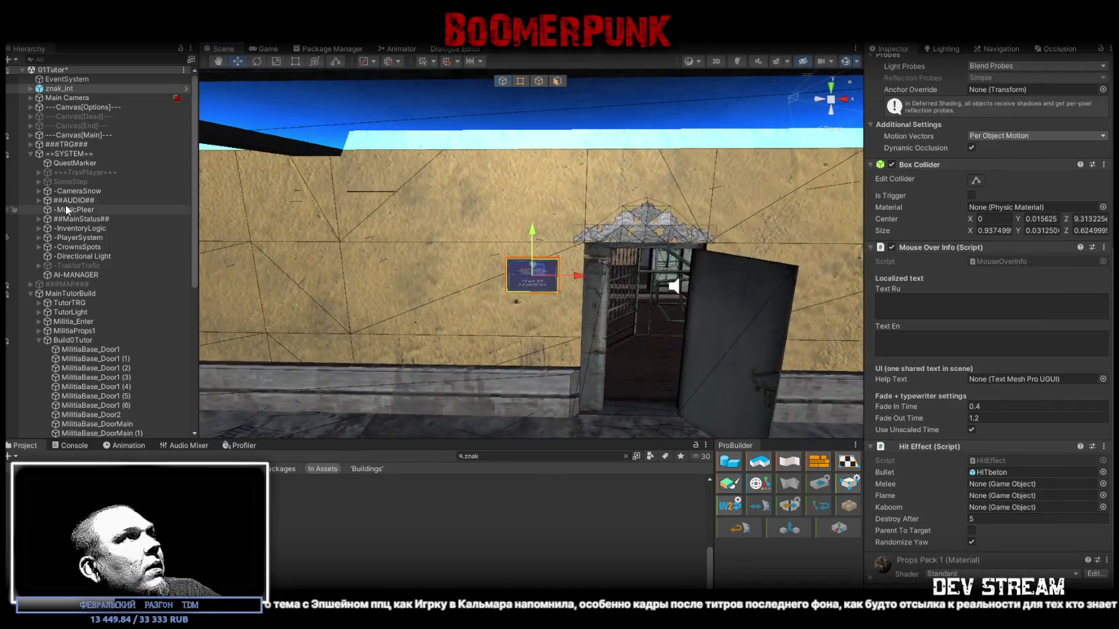
pyautogui.click(30, 154)
# Drag znak_int in the Hierarchy under MainTutorBuild, ordered right after TutorProps.
pyautogui.click(30, 172)
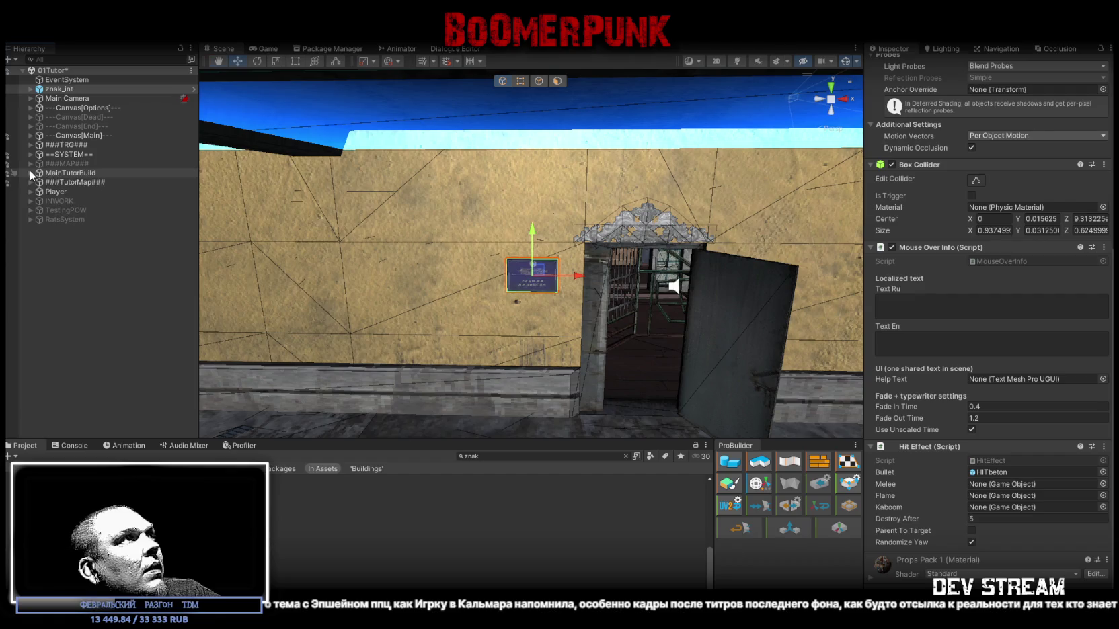
pyautogui.moveTo(63, 93)
pyautogui.mouseDown()
pyautogui.moveTo(57, 164)
pyautogui.moveTo(72, 282)
pyautogui.mouseUp()
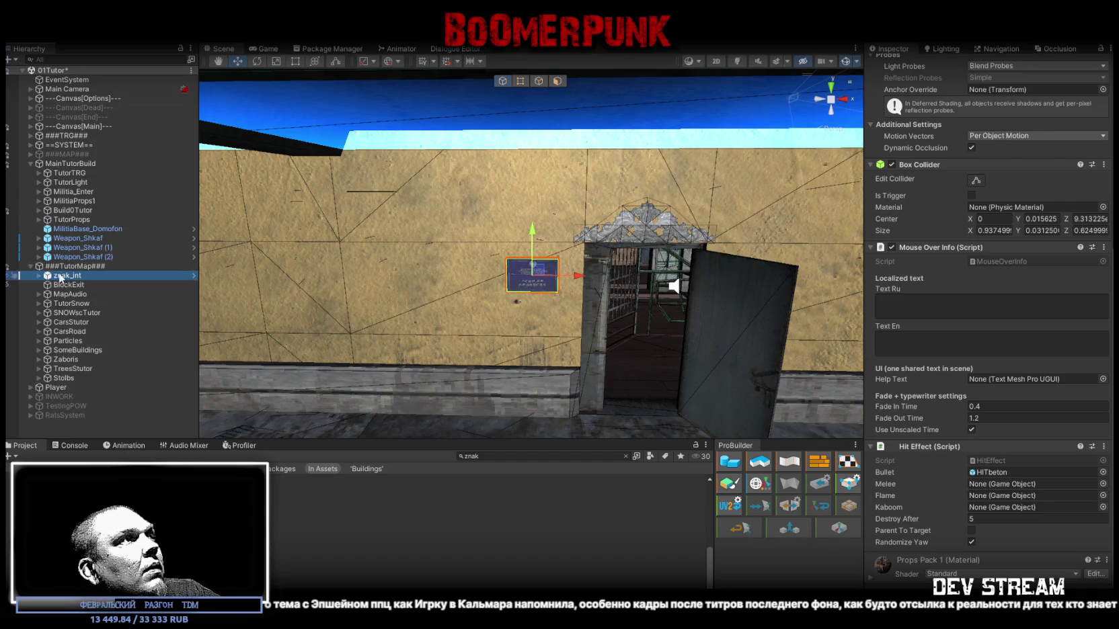
pyautogui.click(29, 164)
pyautogui.click(31, 165)
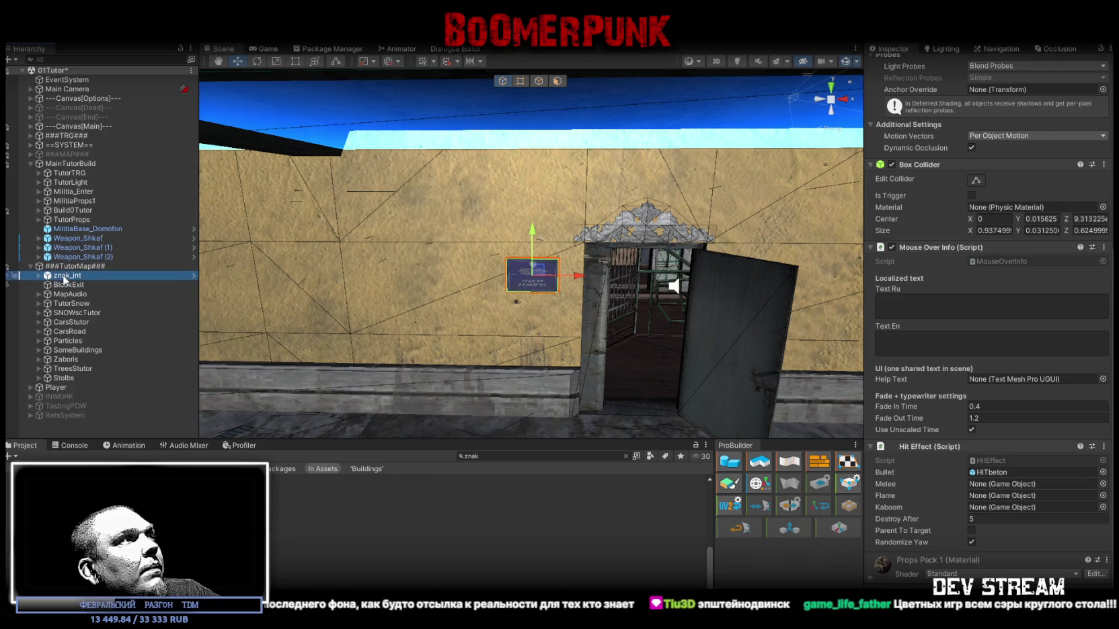
pyautogui.moveTo(63, 277); pyautogui.dragTo(63, 168)
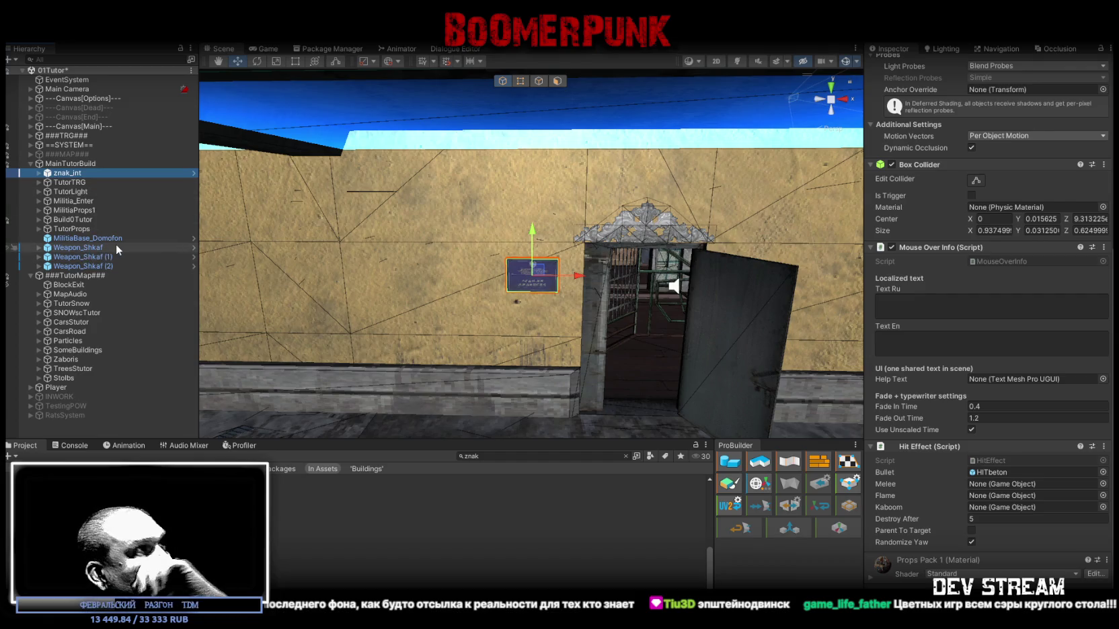
pyautogui.moveTo(69, 176)
pyautogui.mouseDown()
pyautogui.moveTo(71, 246)
pyautogui.moveTo(71, 234)
pyautogui.moveTo(117, 232)
pyautogui.mouseUp()
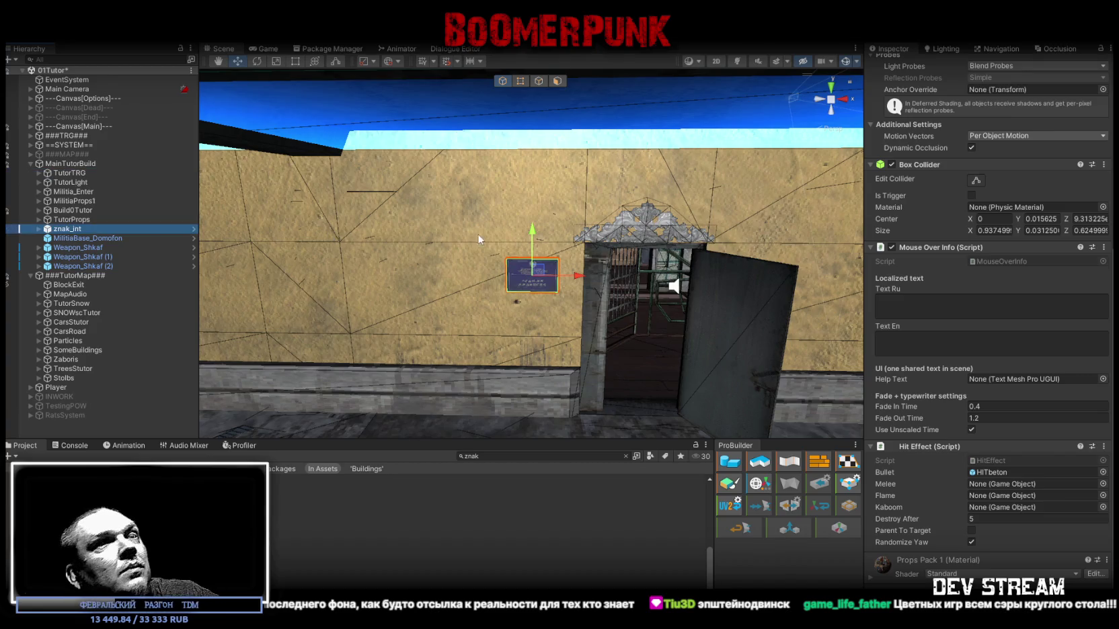
# Enter 'отдел милиции №7' in the sign's Mouse Over Info Text Ru field.
pyautogui.click(963, 306)
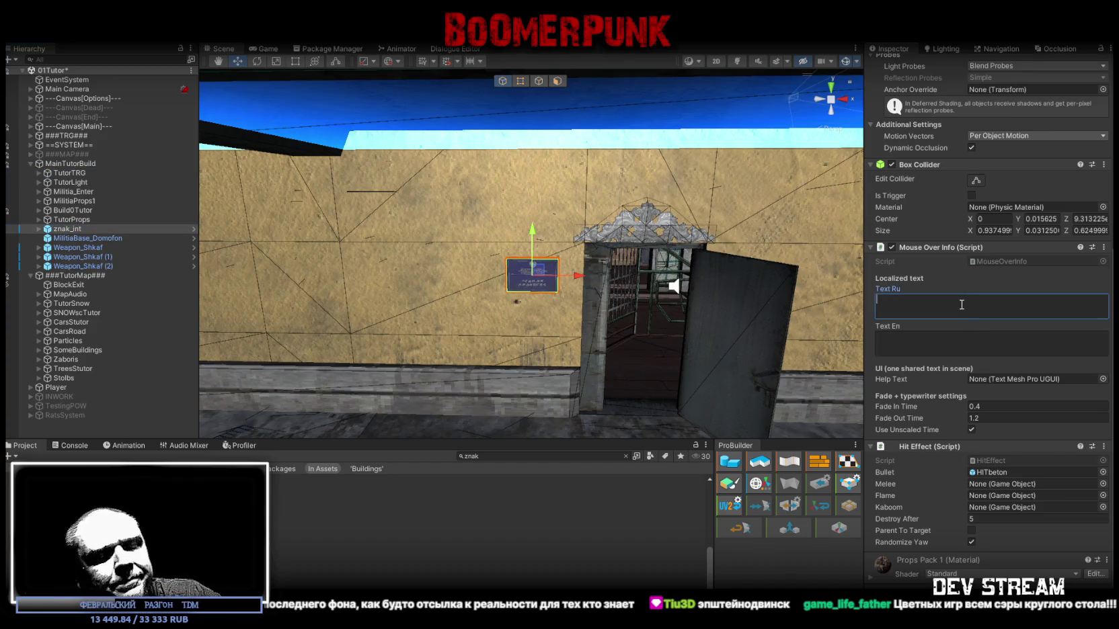
pyautogui.write('От')
pyautogui.press('BackSpace')
pyautogui.press('BackSpace')
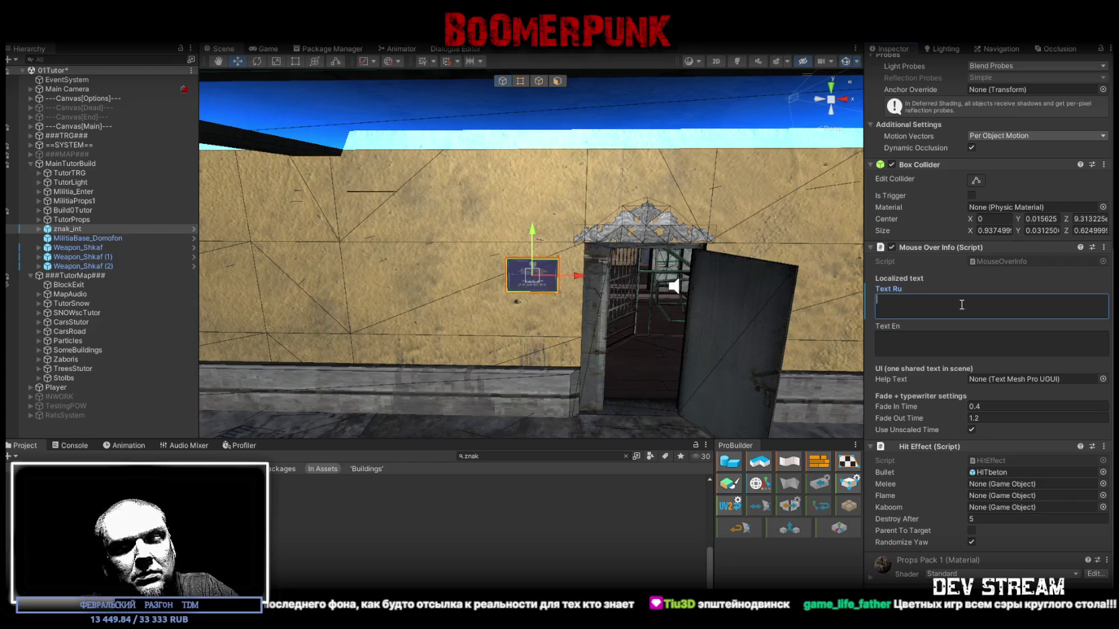
pyautogui.write('Отд')
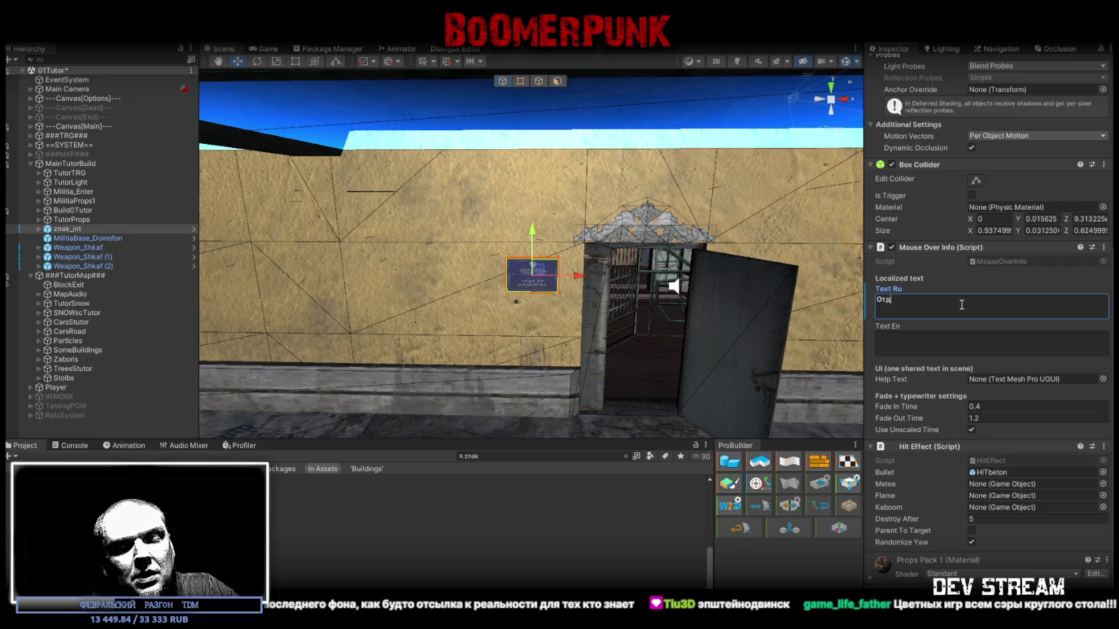
pyautogui.write('ел милиции')
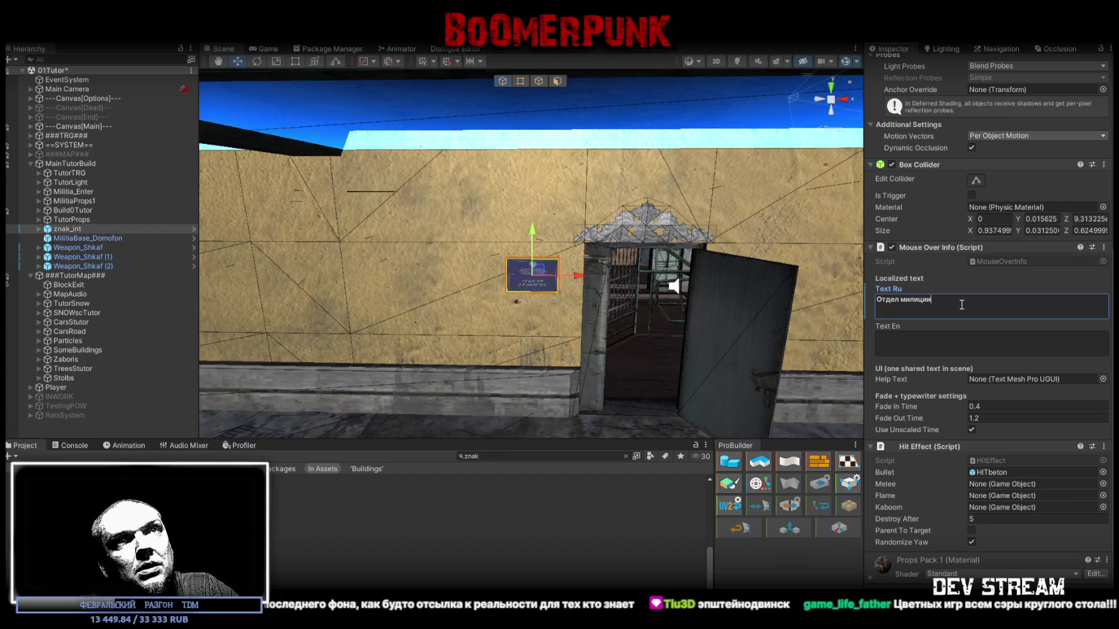
pyautogui.hotkey('ctrl', 'a')
pyautogui.write('от')
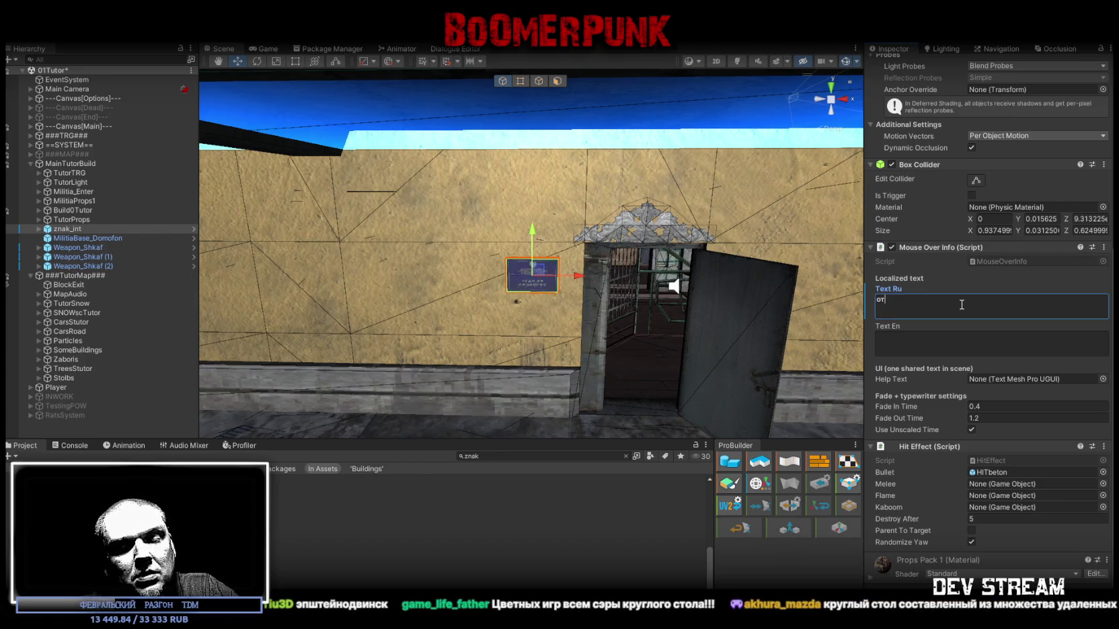
pyautogui.write('дел милиции №')
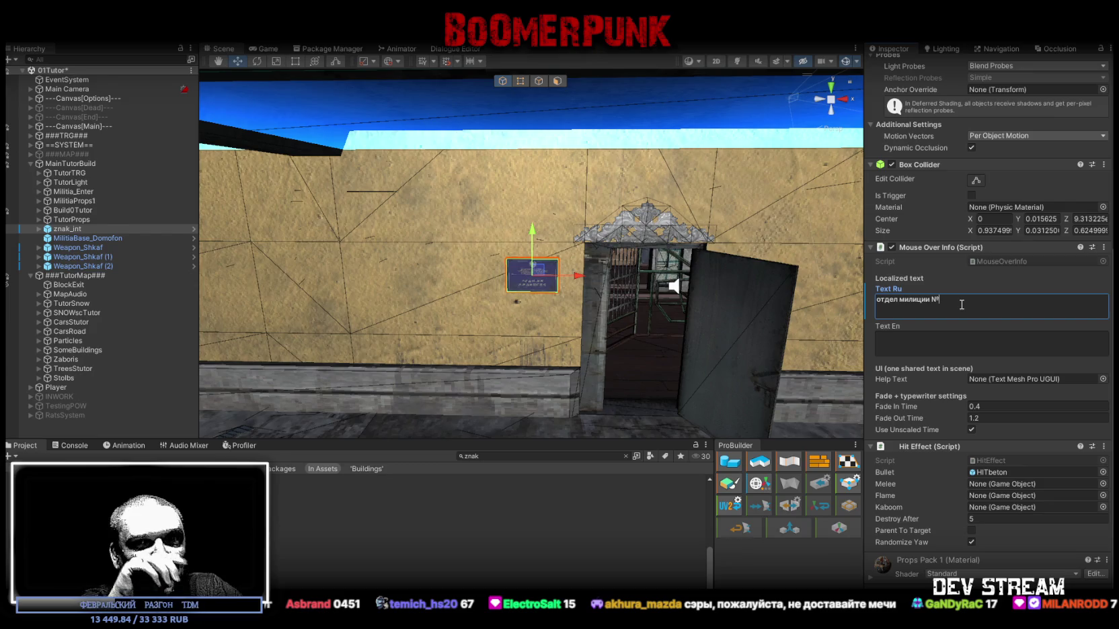
pyautogui.write('67')
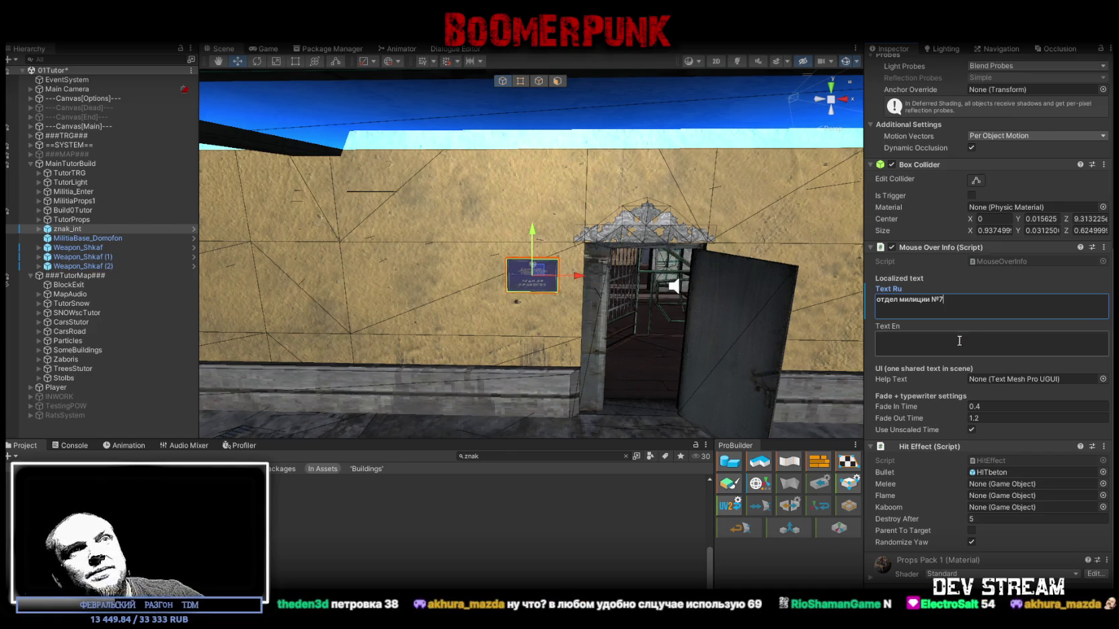
pyautogui.moveTo(941, 300); pyautogui.dragTo(808, 293)
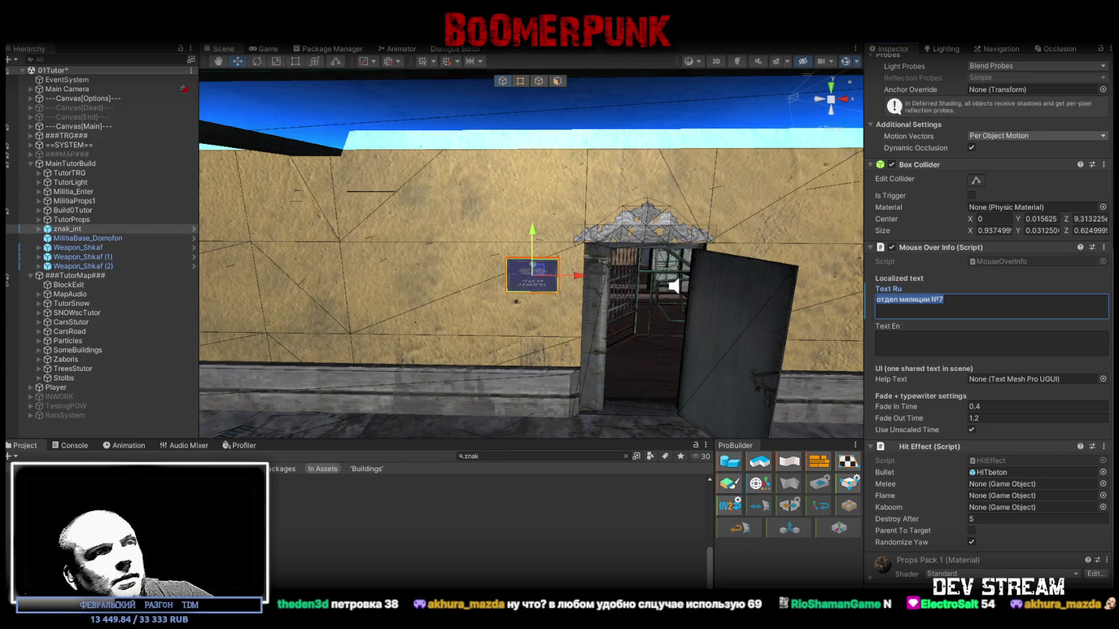
pyautogui.click(944, 300)
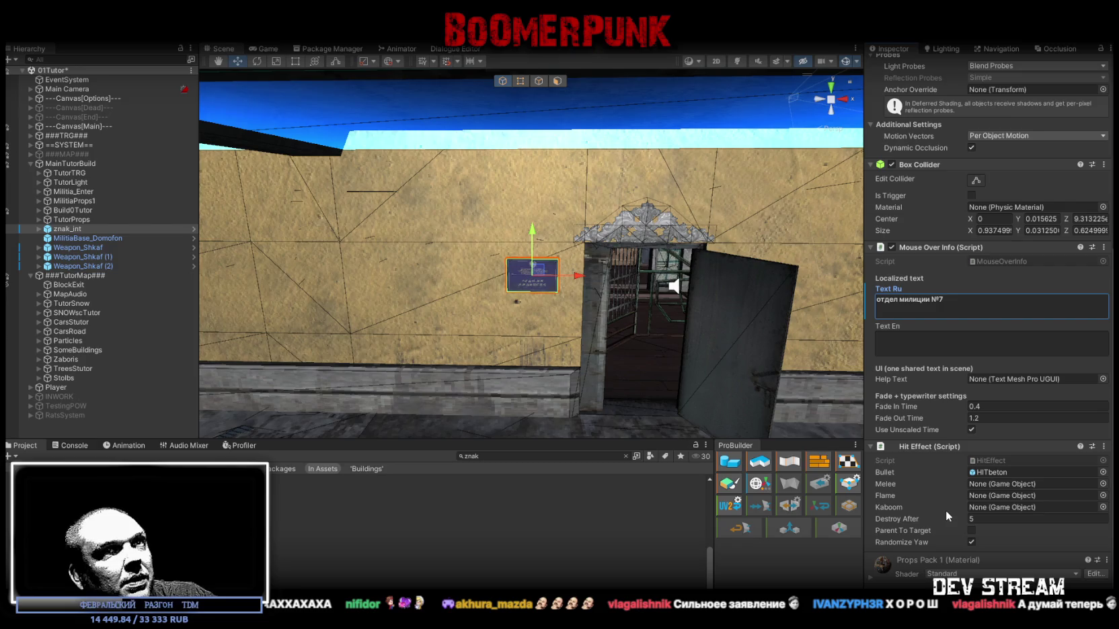
# Type 'Otdel militsii №7' into the sign's Text En field.
pyautogui.click(955, 301)
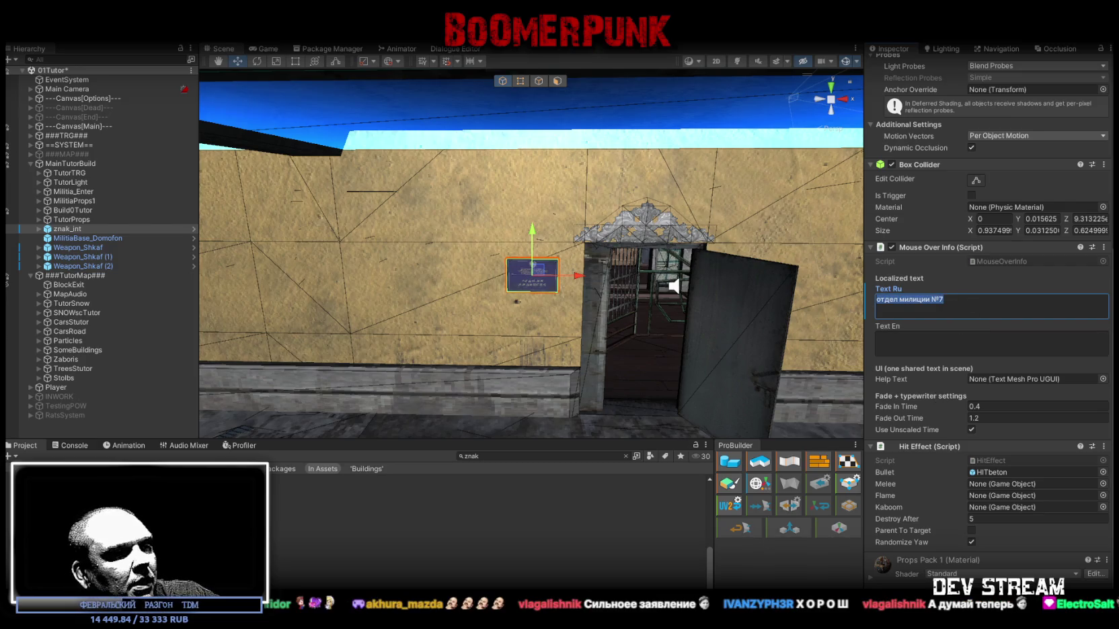
pyautogui.click(944, 300)
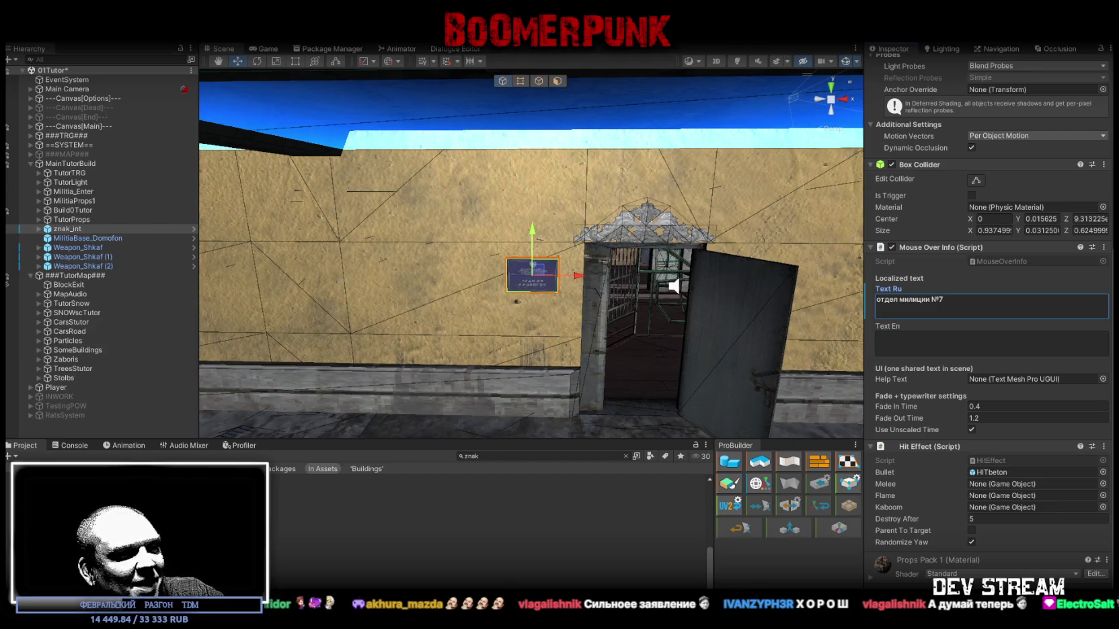
pyautogui.click(907, 355)
pyautogui.write('Otdel militsii №7')
pyautogui.moveTo(719, 352)
pyautogui.mouseDown()
pyautogui.moveTo(649, 363)
pyautogui.moveTo(634, 329)
pyautogui.moveTo(615, 345)
pyautogui.mouseUp()
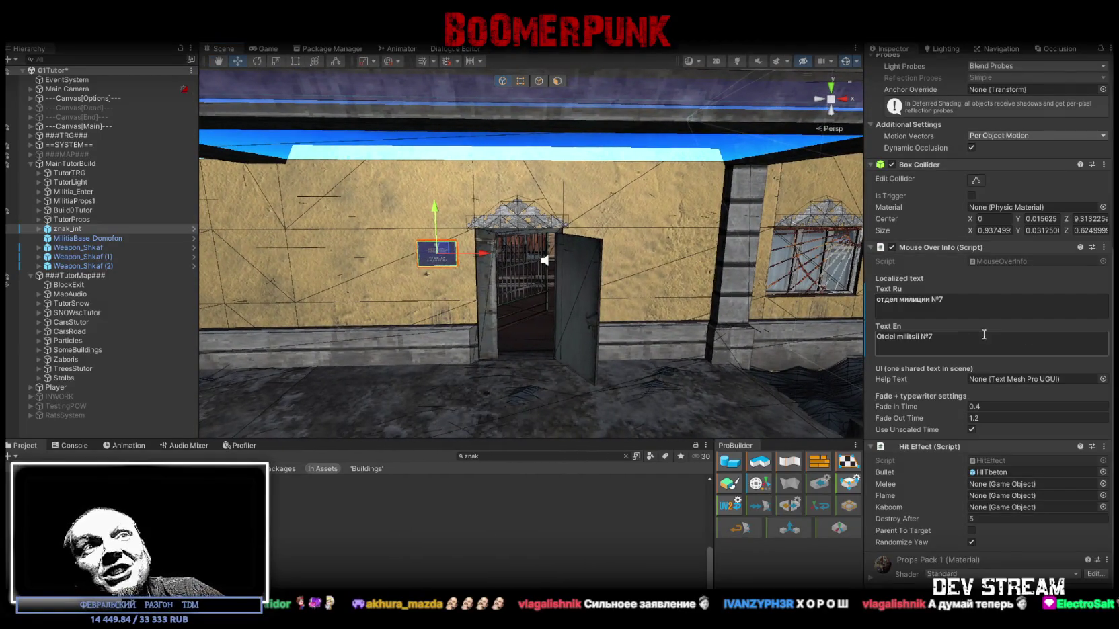
pyautogui.moveTo(742, 341)
pyautogui.mouseDown()
pyautogui.moveTo(528, 326)
pyautogui.moveTo(556, 328)
pyautogui.mouseUp()
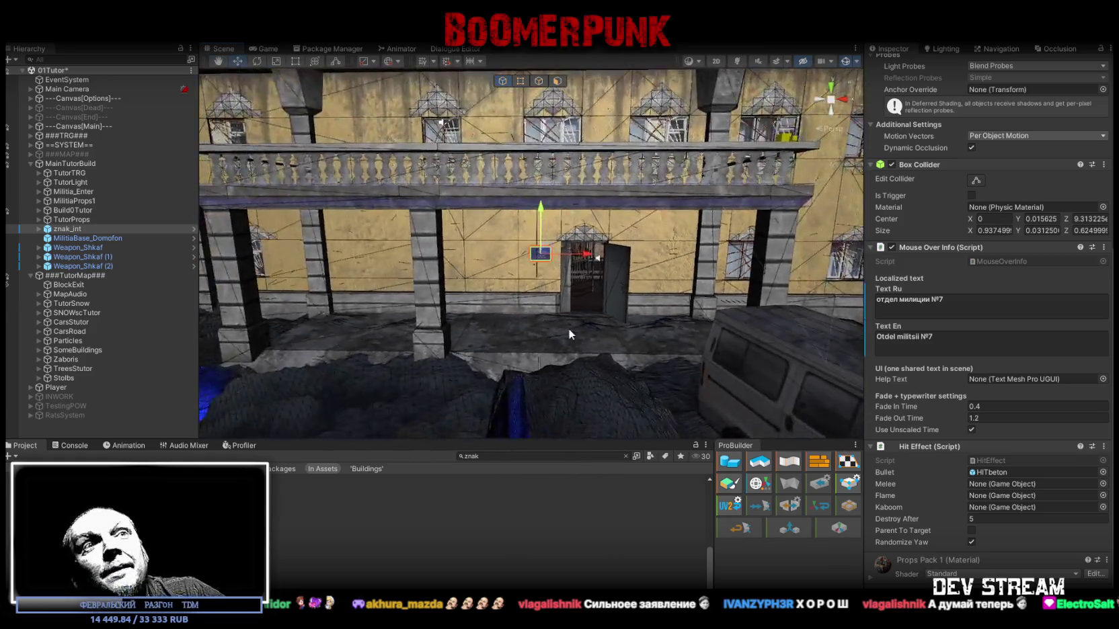
# Assign HelpText (TMP) as the sign's help text object, then switch to Photoshop.
pyautogui.click(1103, 379)
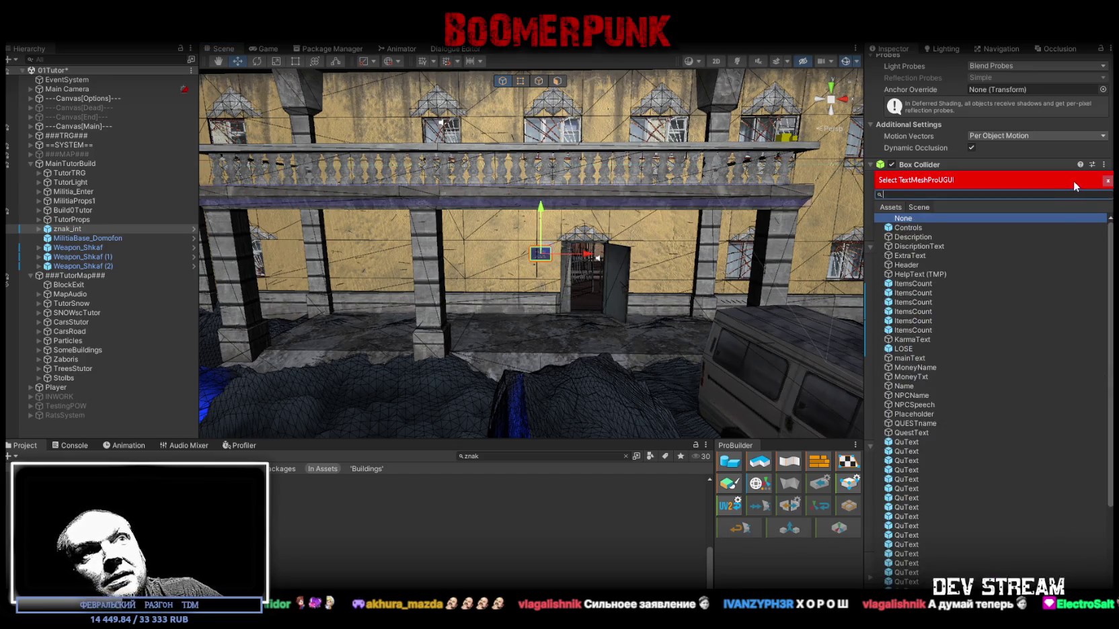
pyautogui.write('рудз')
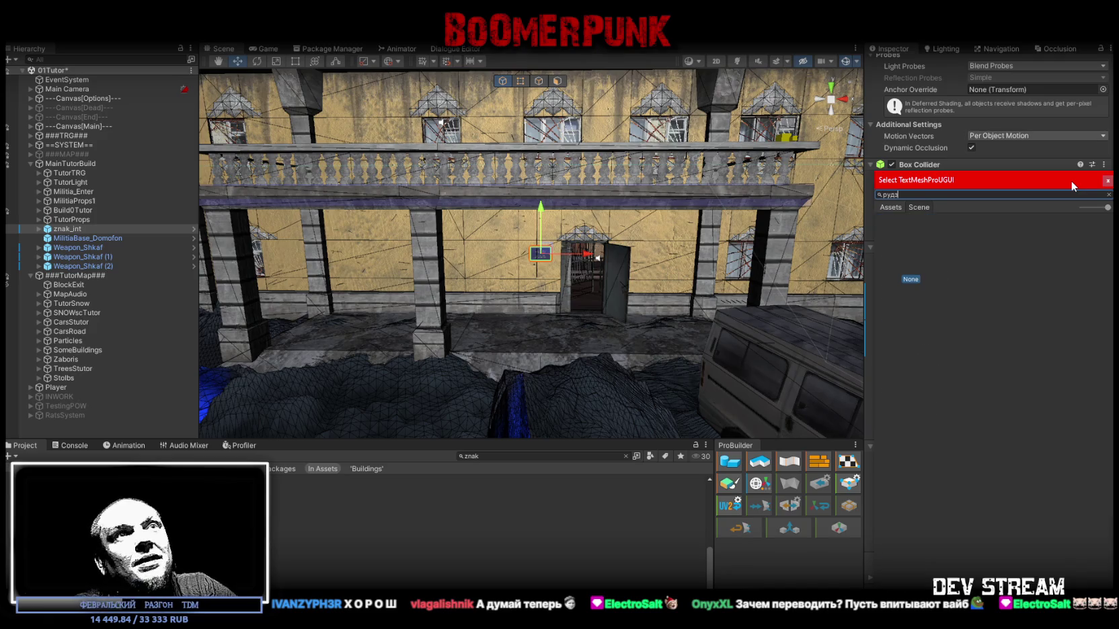
pyautogui.press('BackSpace')
pyautogui.press('BackSpace')
pyautogui.press('BackSpace')
pyautogui.write('help')
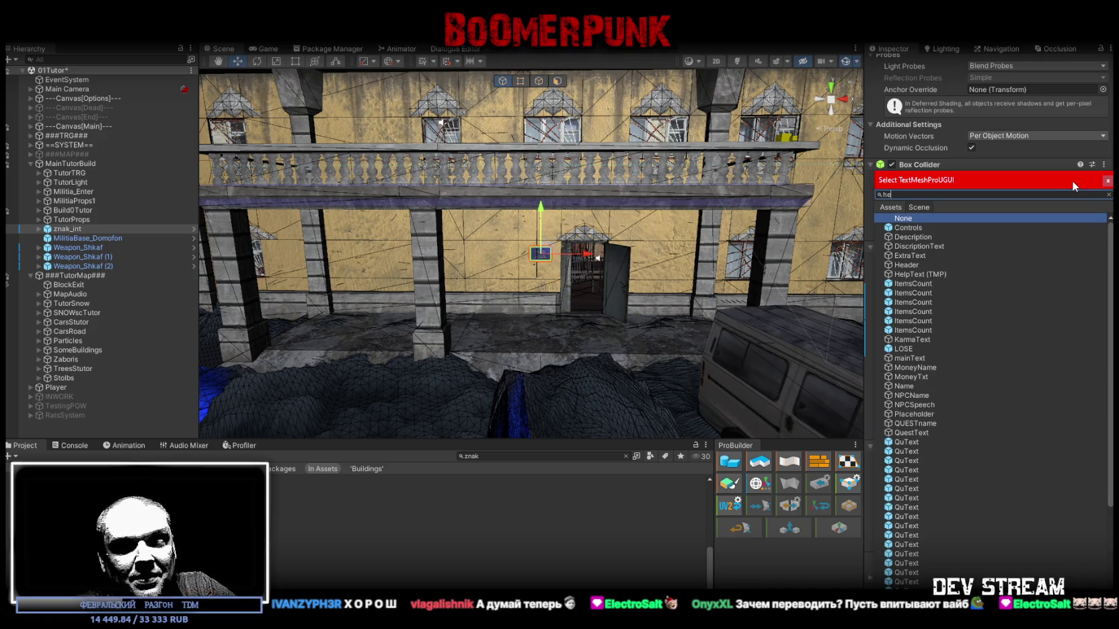
pyautogui.click(923, 229)
pyautogui.doubleClick(923, 230)
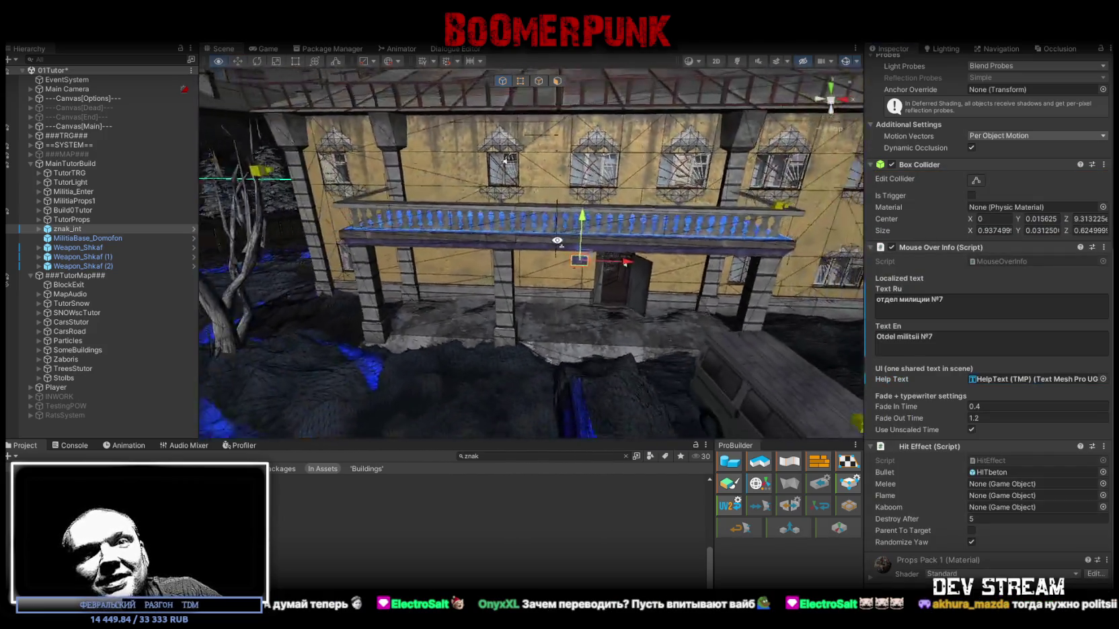
pyautogui.moveTo(577, 240); pyautogui.dragTo(587, 244)
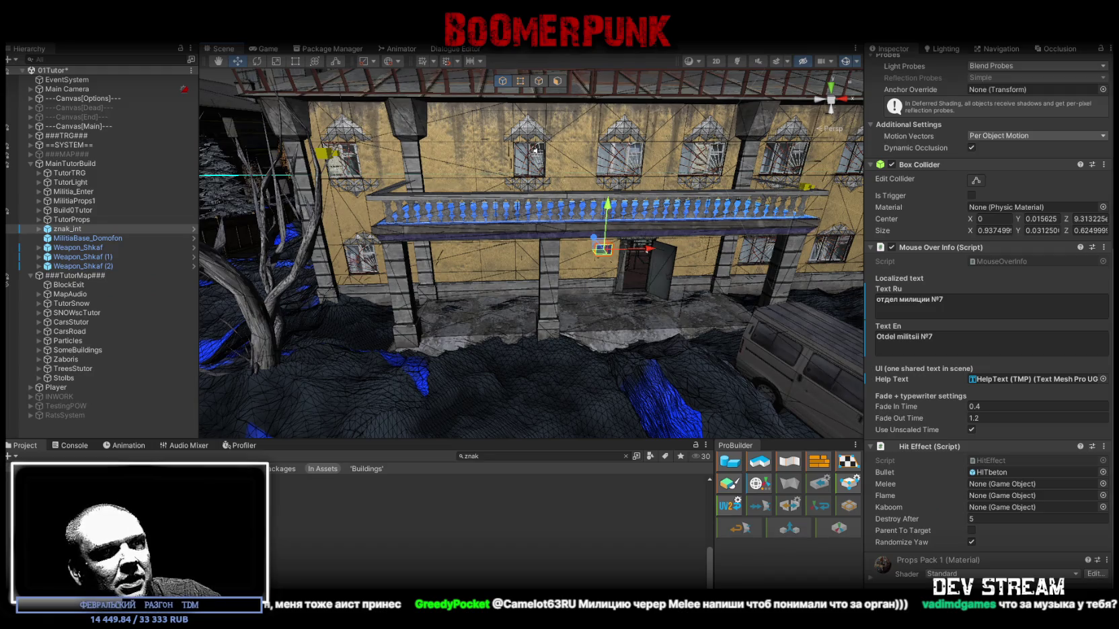
pyautogui.hotkey('alt', 'Tab')
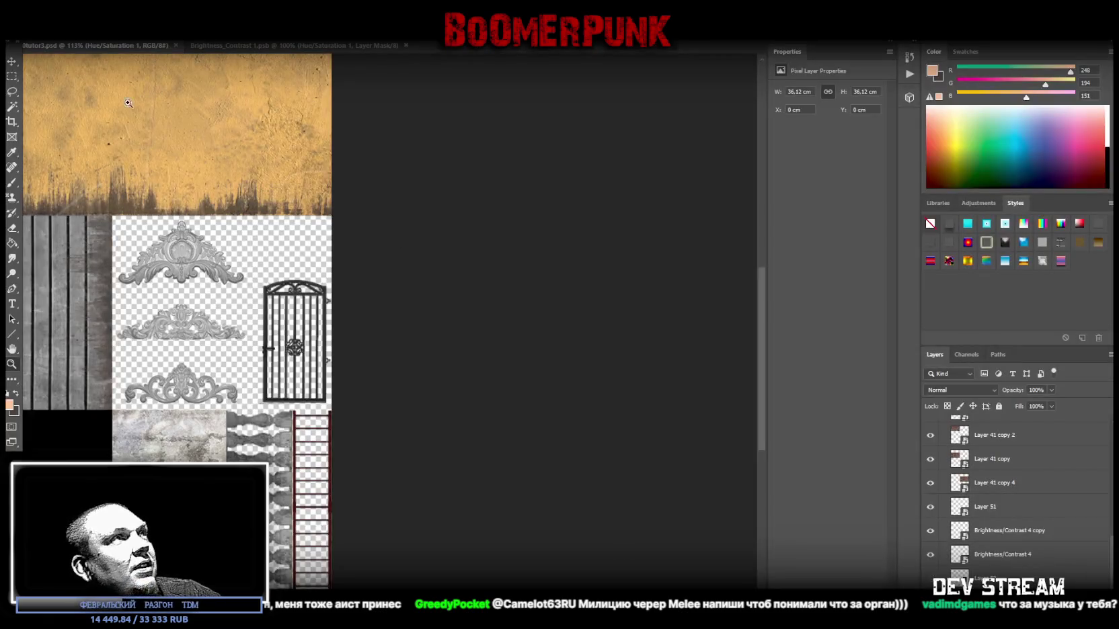
# Zoom in and type 'TRACKTHOREAST' in red Impact on the yellow wall texture.
pyautogui.scroll(2, 338, 522)
pyautogui.hotkey('ctrl', '+')
pyautogui.hotkey('ctrl', '+')
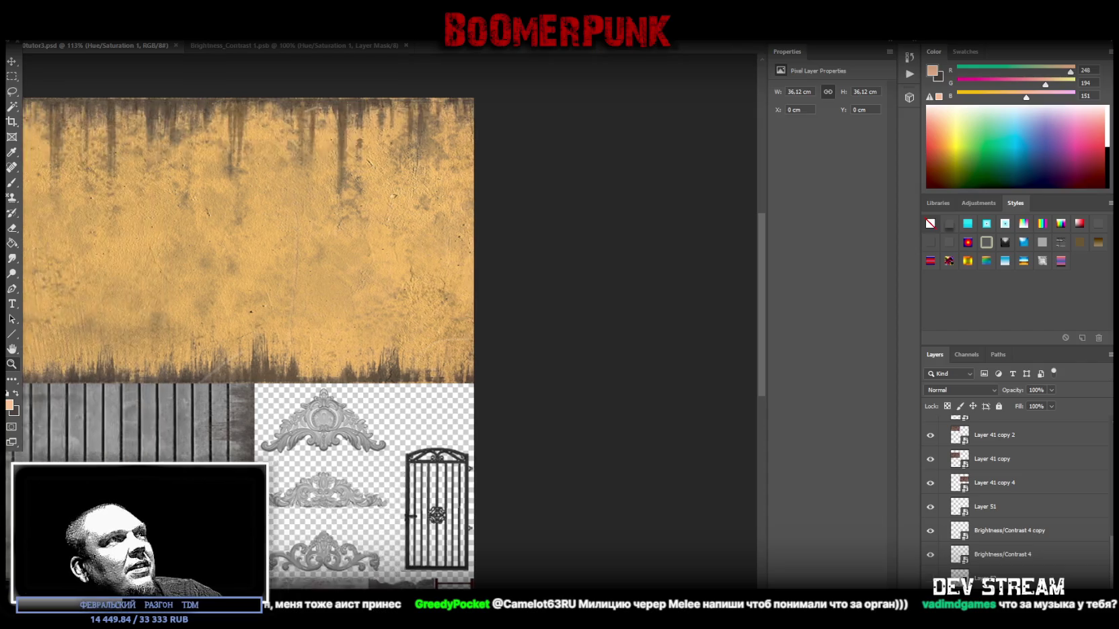
pyautogui.click(12, 303)
pyautogui.click(317, 263)
pyautogui.write('TRACKTH')
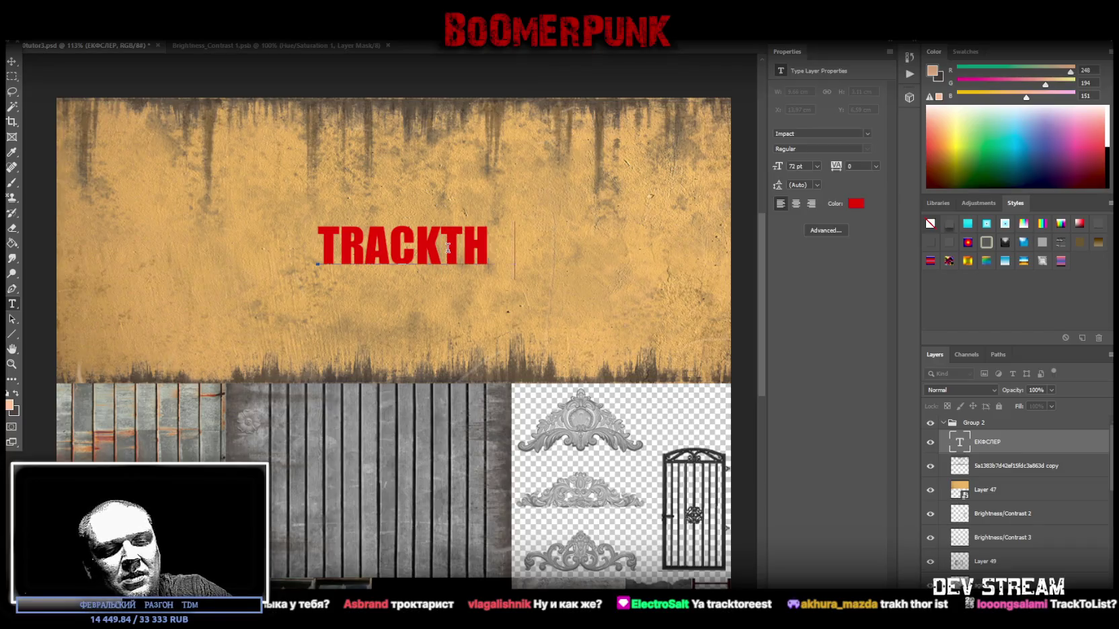
pyautogui.write('OREAST')
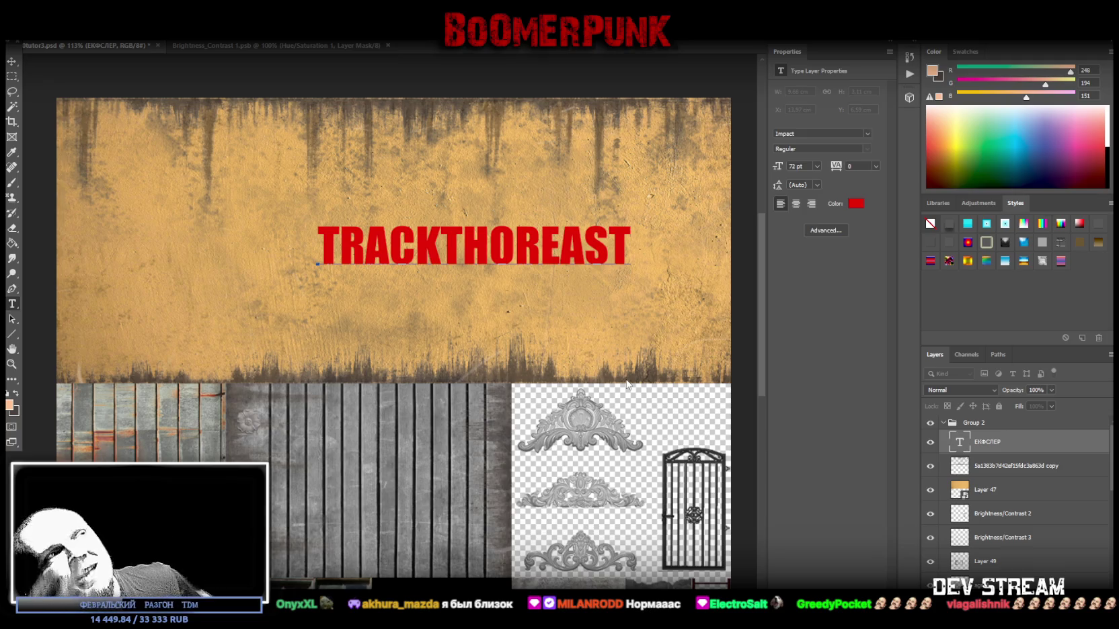
# Insert spaces in the wall text so it reads 'TRACK THOR EAST'.
pyautogui.click(443, 241)
pyautogui.click(550, 246)
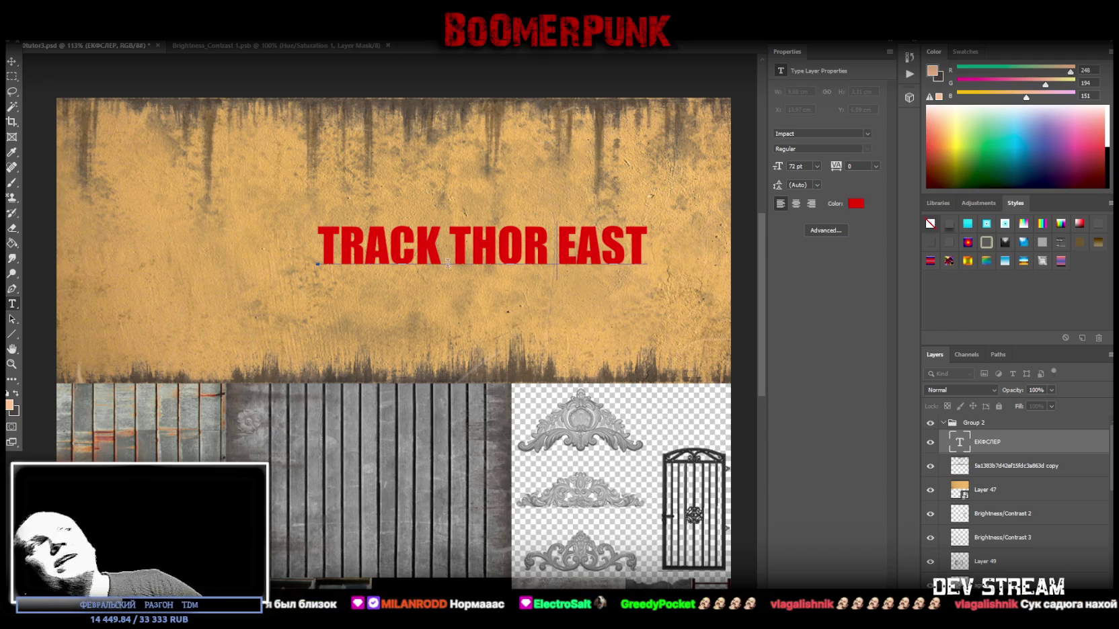
pyautogui.click(503, 240)
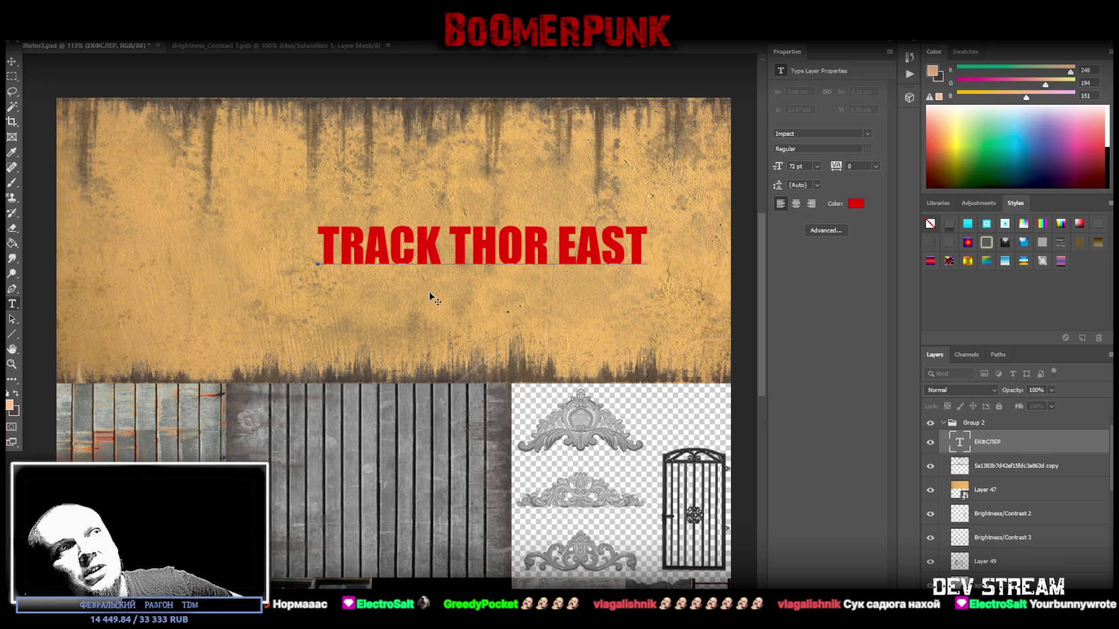
pyautogui.click(569, 241)
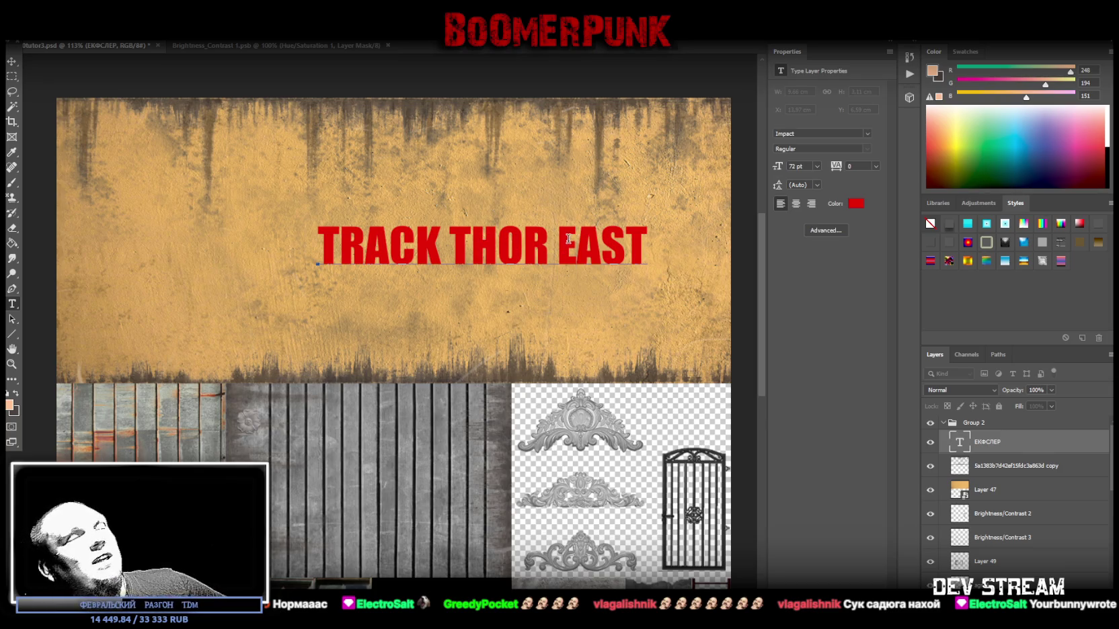
pyautogui.doubleClick(645, 240)
pyautogui.click(630, 245)
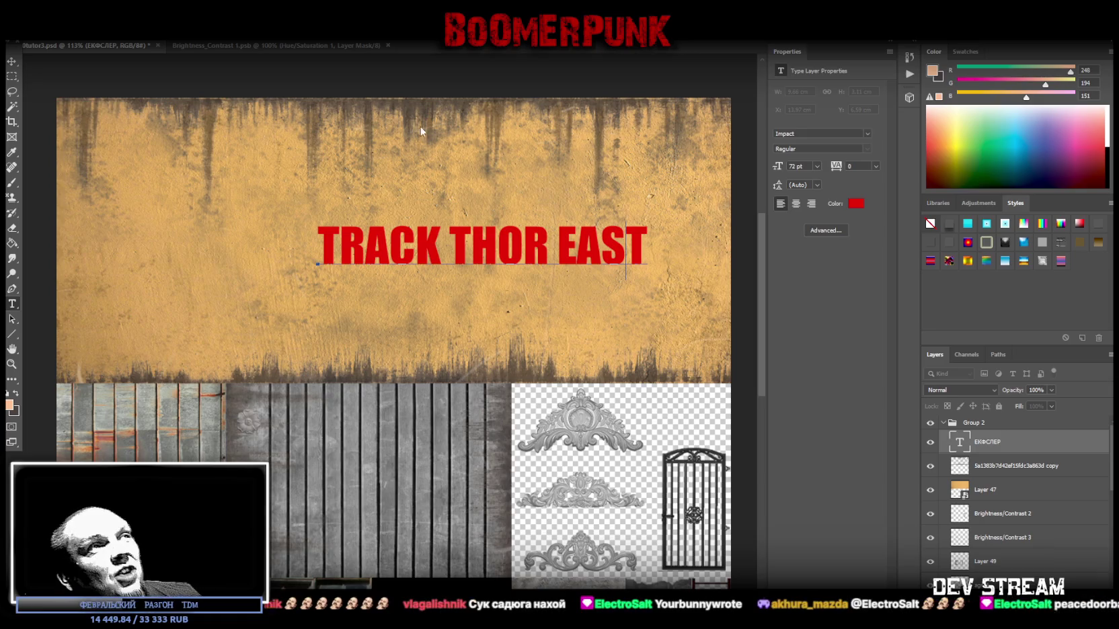
# Select the whole TRACK THOR EAST line, then bring up the Google Translate result.
pyautogui.moveTo(366, 243); pyautogui.dragTo(390, 243)
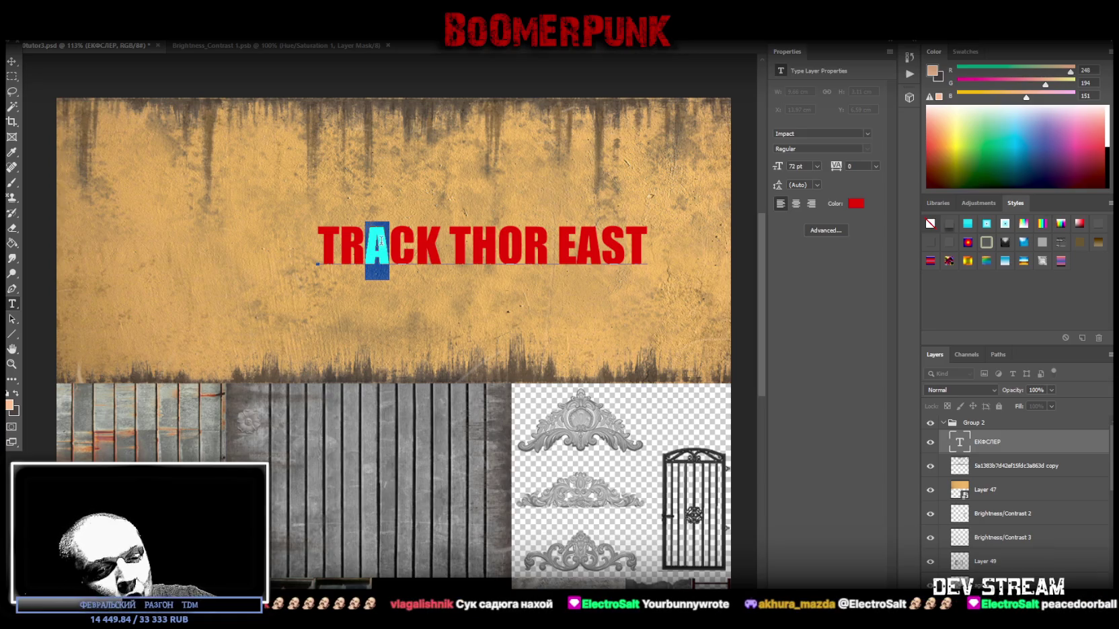
pyautogui.click(640, 219)
pyautogui.hotkey('ctrl', 'a')
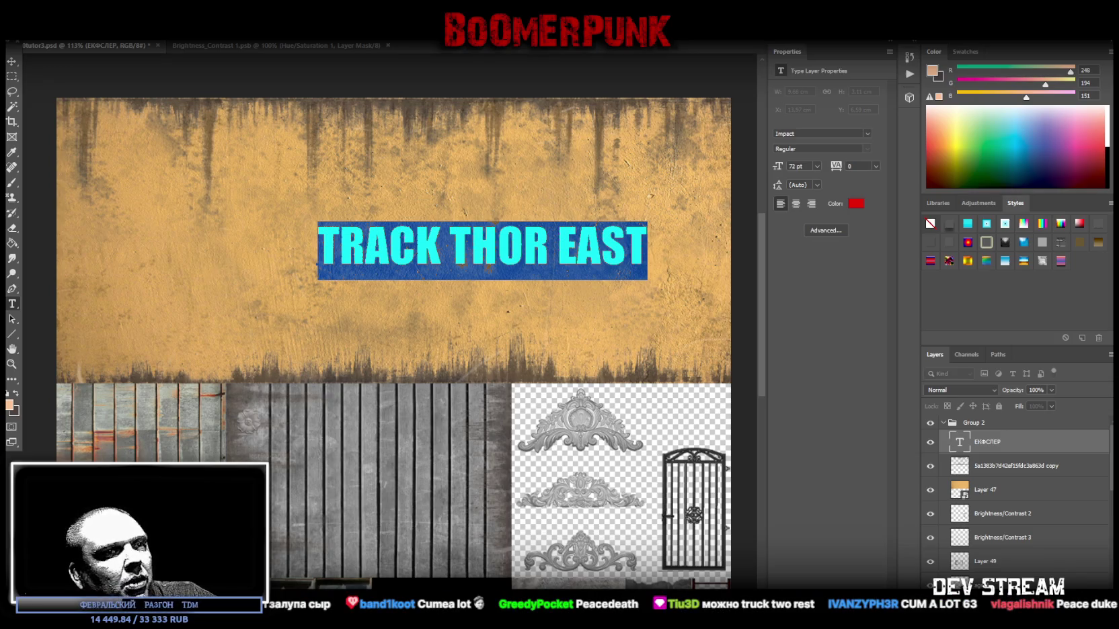
pyautogui.hotkey('alt', 'Tab')
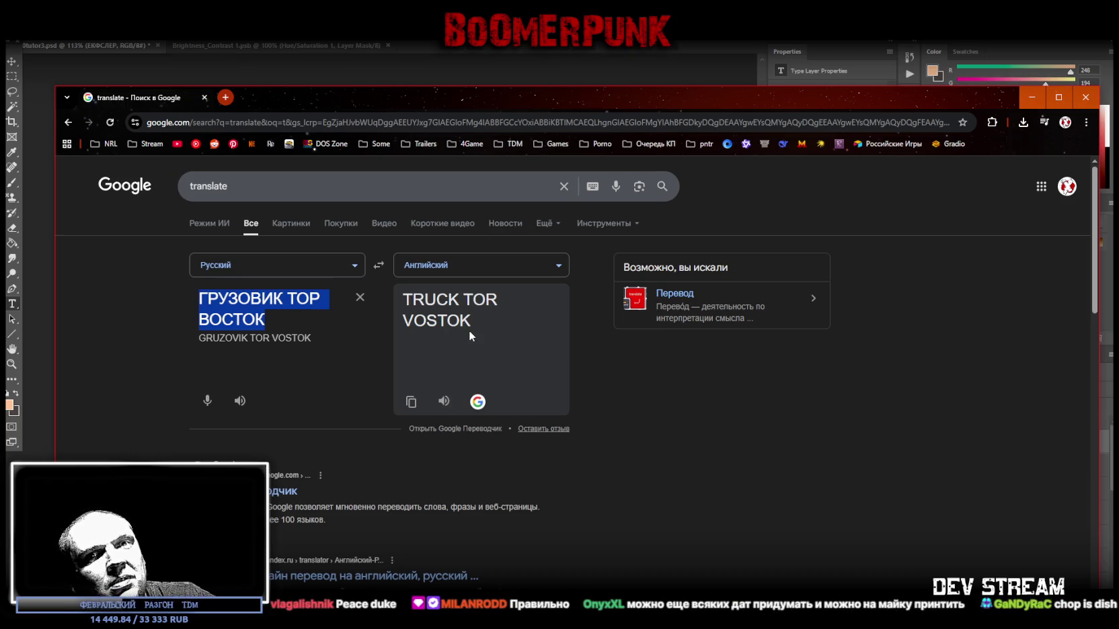
# Select and deselect VOSTOK in the translation, then return to the TRACK THOR EAST texture in Photoshop.
pyautogui.doubleClick(435, 321)
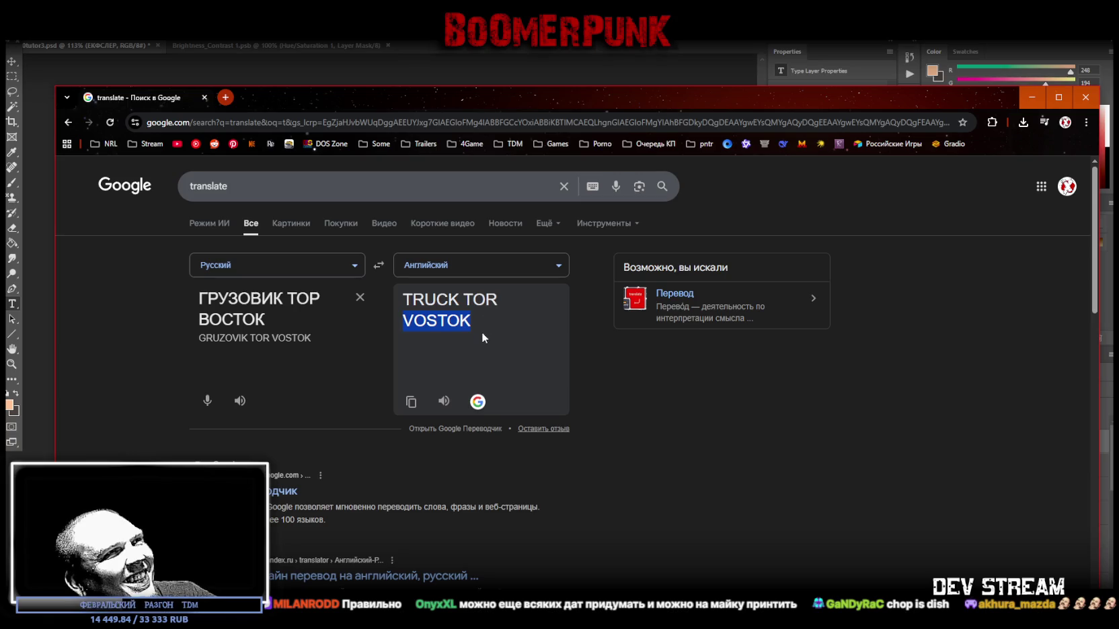
pyautogui.click(467, 319)
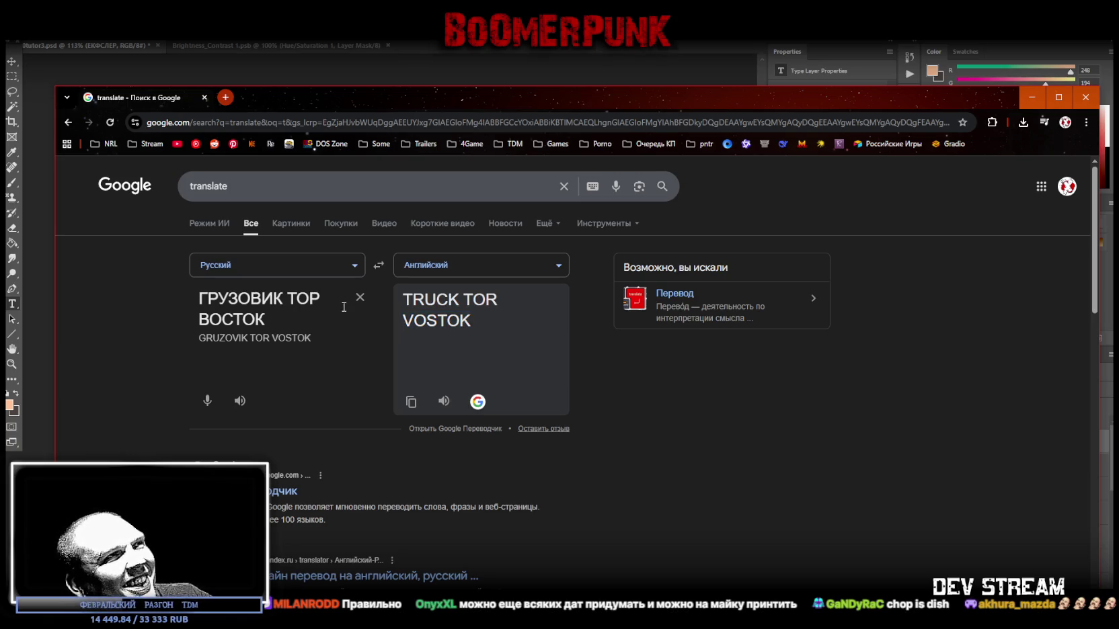
pyautogui.hotkey('alt', 'Tab')
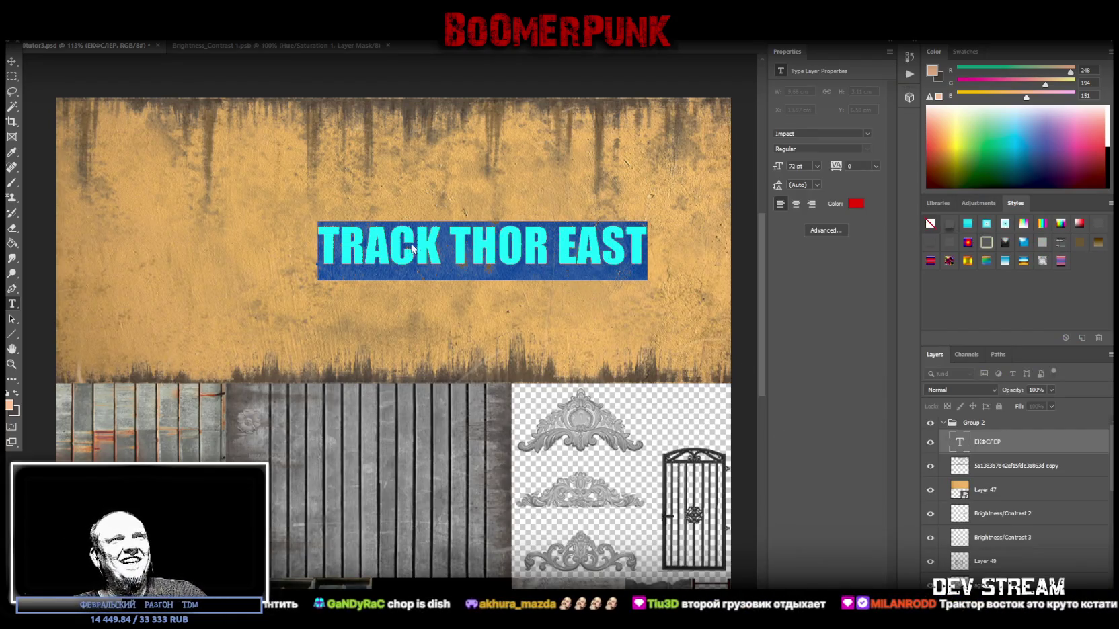
# Correct the sign text from TRACK to TRUCK by replacing the A with U.
pyautogui.click(412, 249)
pyautogui.moveTo(366, 246); pyautogui.dragTo(390, 245)
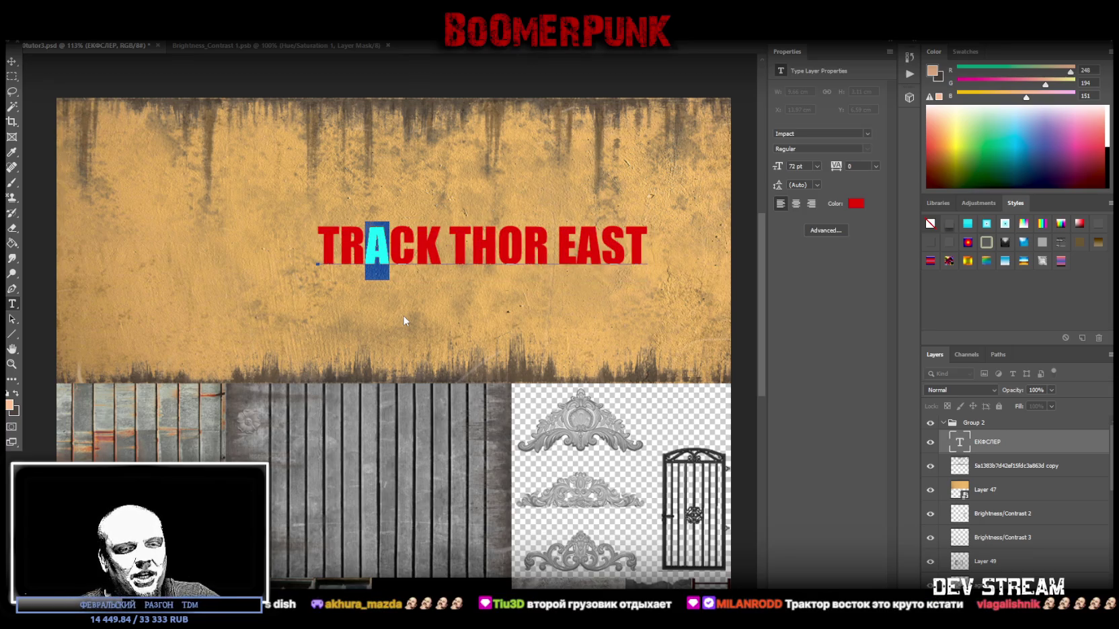
pyautogui.write('Г')
pyautogui.press('BackSpace')
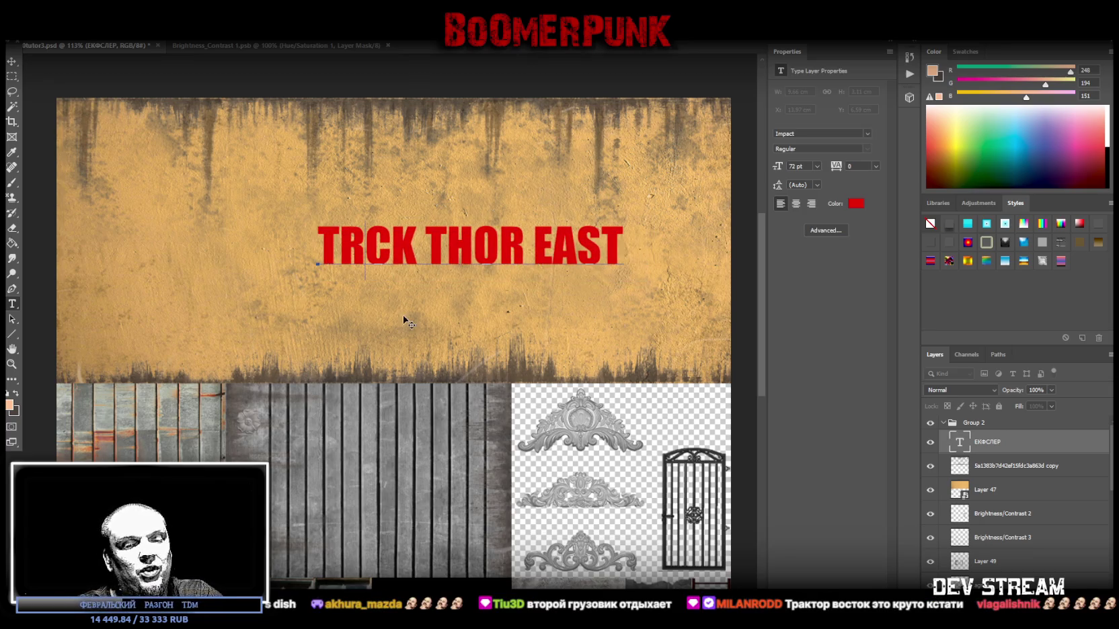
pyautogui.write('U')
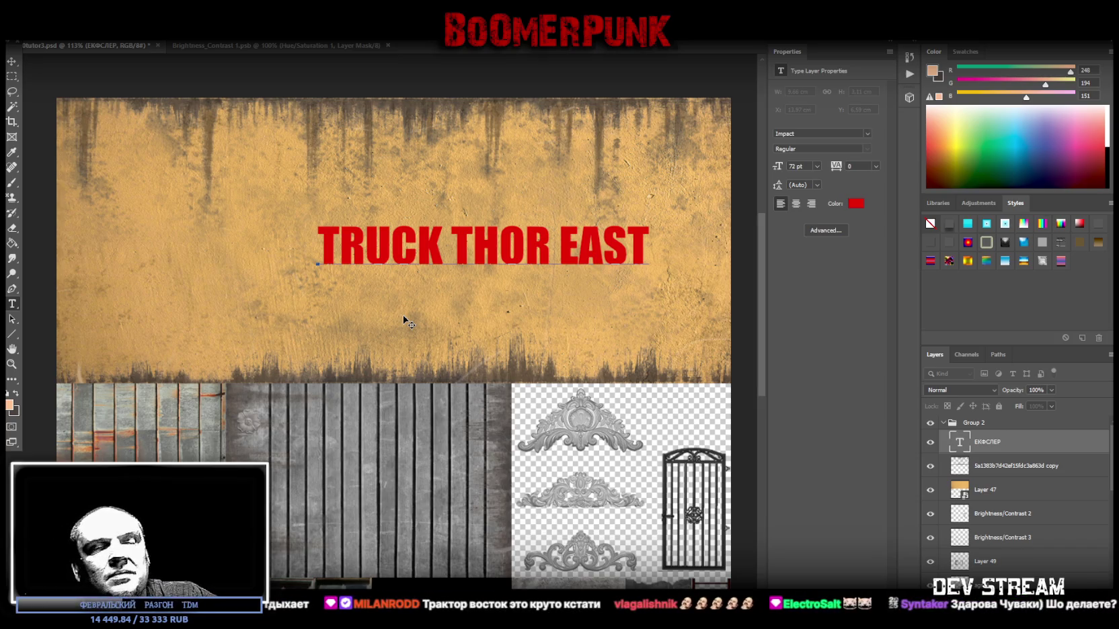
# Commit the edit and delete the TRUCK THOR EAST text layer.
pyautogui.hotkey('ctrl', 'a')
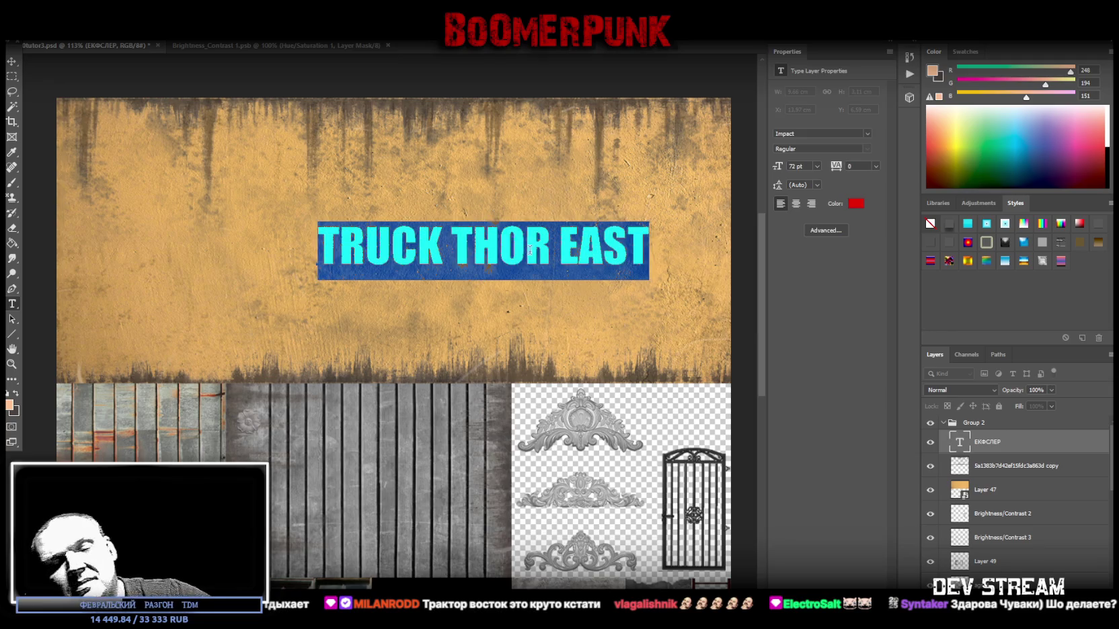
pyautogui.press('Escape')
pyautogui.press('Delete')
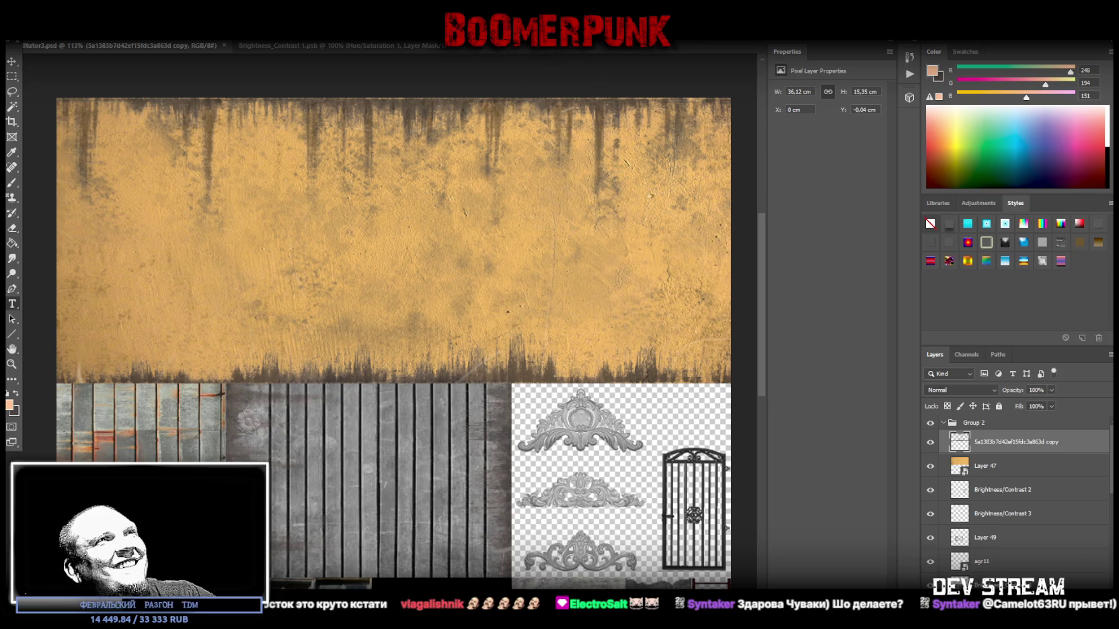
# Switch to Unity and orbit the Scene view around the yellow militia building.
pyautogui.hotkey('alt', 'Tab')
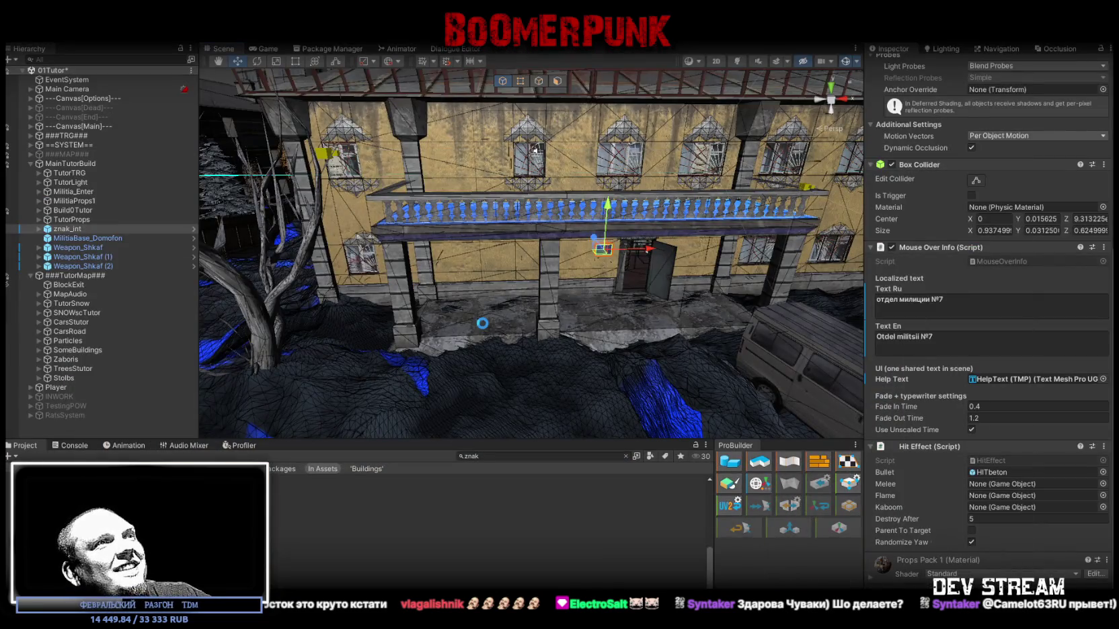
pyautogui.moveTo(480, 322)
pyautogui.mouseDown()
pyautogui.moveTo(553, 319)
pyautogui.moveTo(541, 352)
pyautogui.moveTo(630, 282)
pyautogui.moveTo(559, 294)
pyautogui.mouseUp()
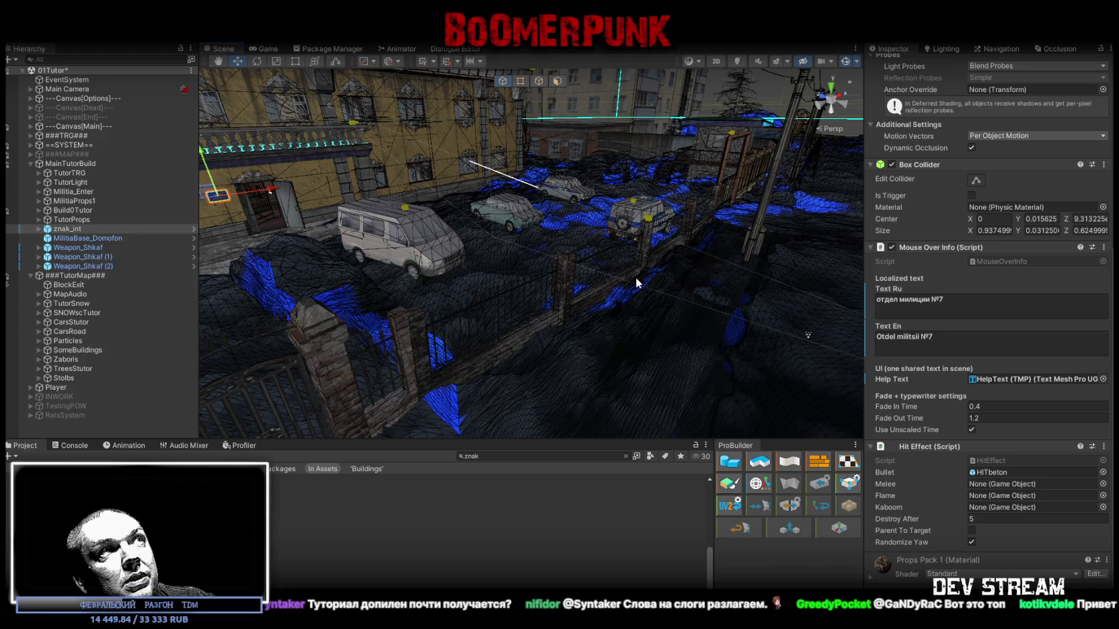
# Frame znak_int and orbit to a higher frontal view of the facade and balcony.
pyautogui.press('f')
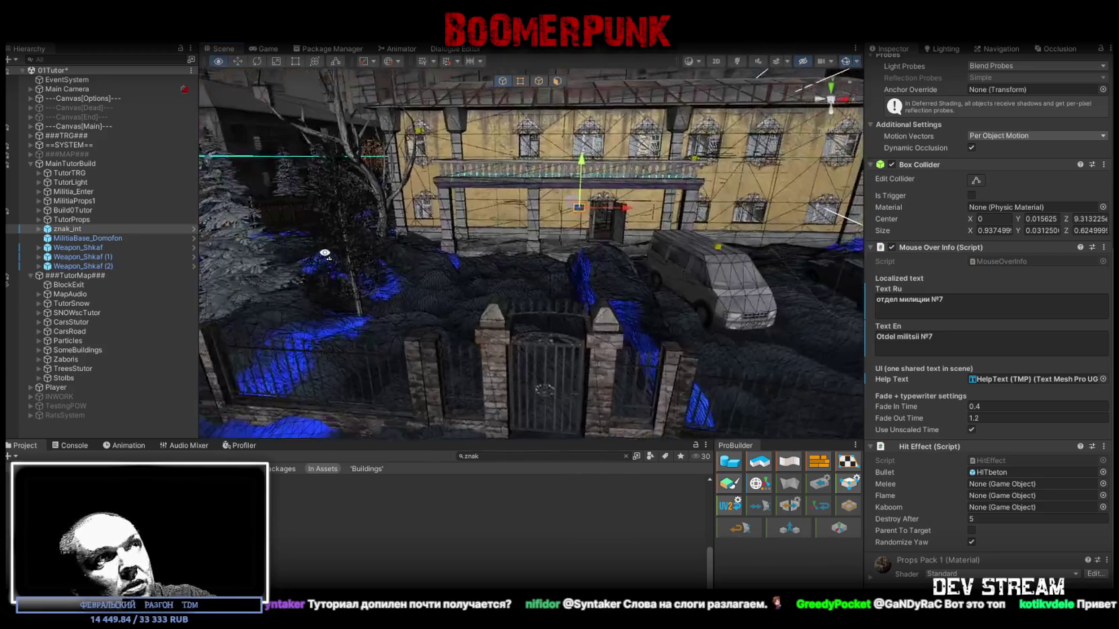
pyautogui.moveTo(373, 249)
pyautogui.mouseDown()
pyautogui.moveTo(392, 243)
pyautogui.moveTo(464, 261)
pyautogui.mouseUp()
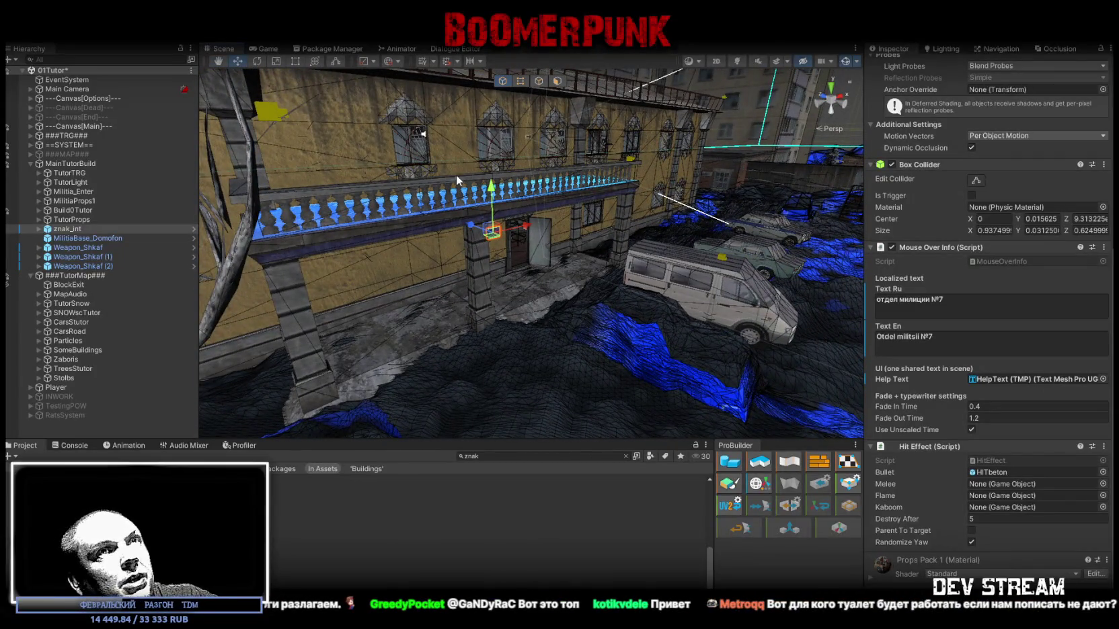
pyautogui.moveTo(503, 206); pyautogui.dragTo(522, 63)
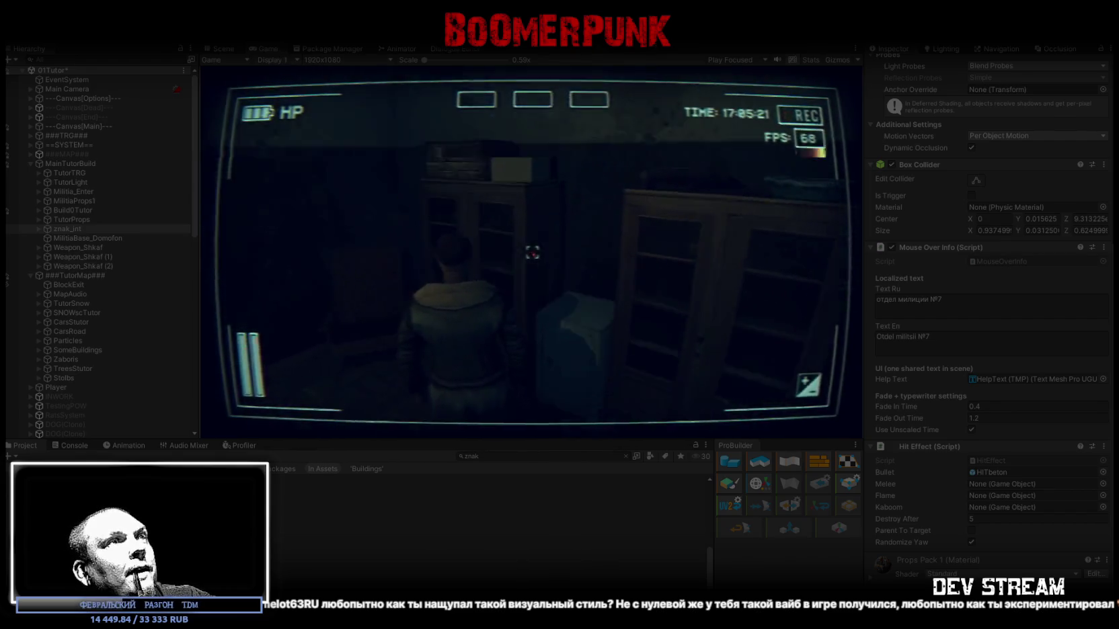
# Walk the character down the corridor and across the snowy yard to the fenced police doorway.
pyautogui.click(437, 235)
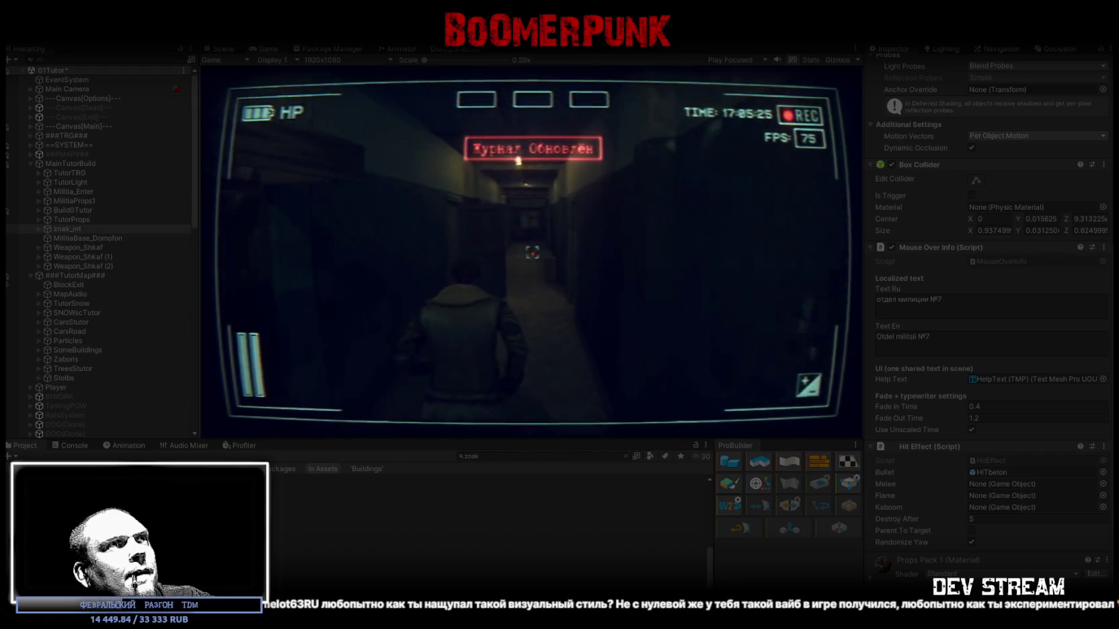
pyautogui.press('w')
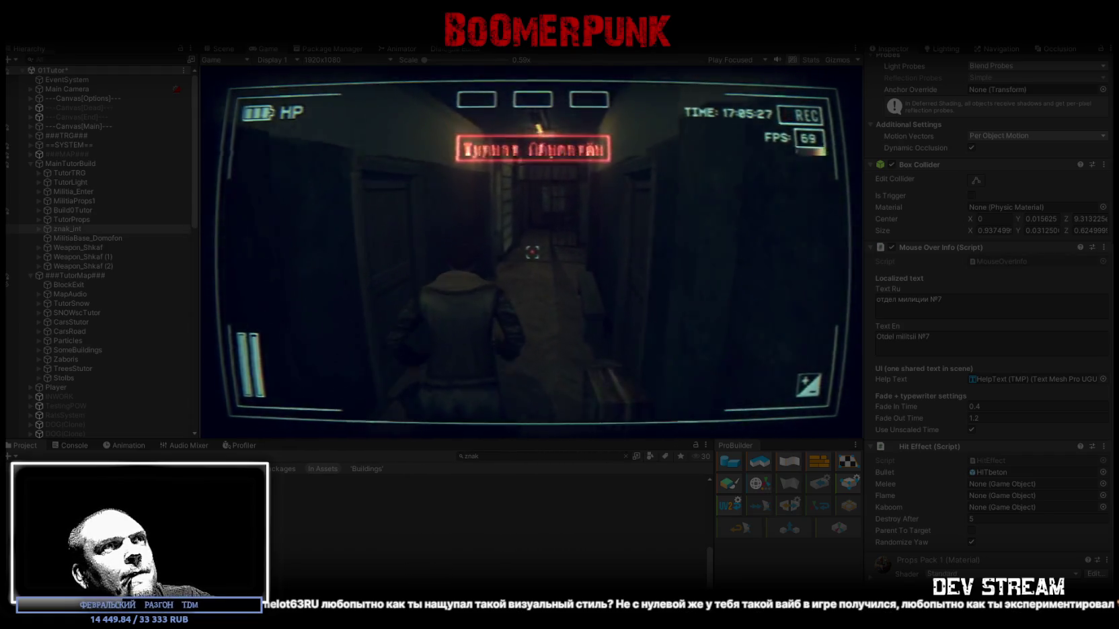
pyautogui.press('w')
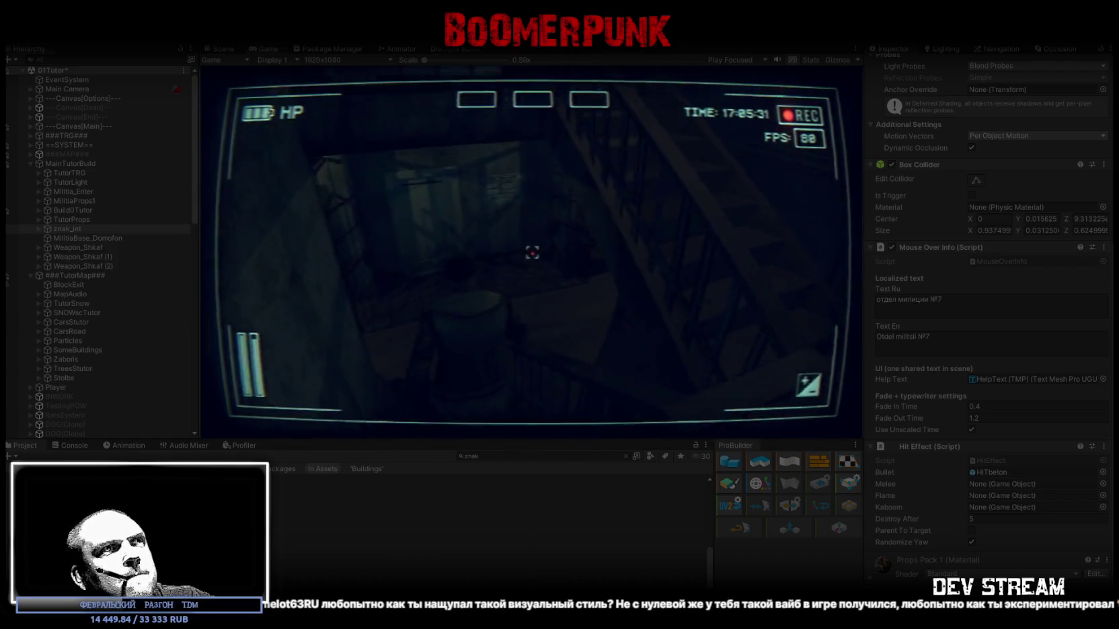
pyautogui.press('w')
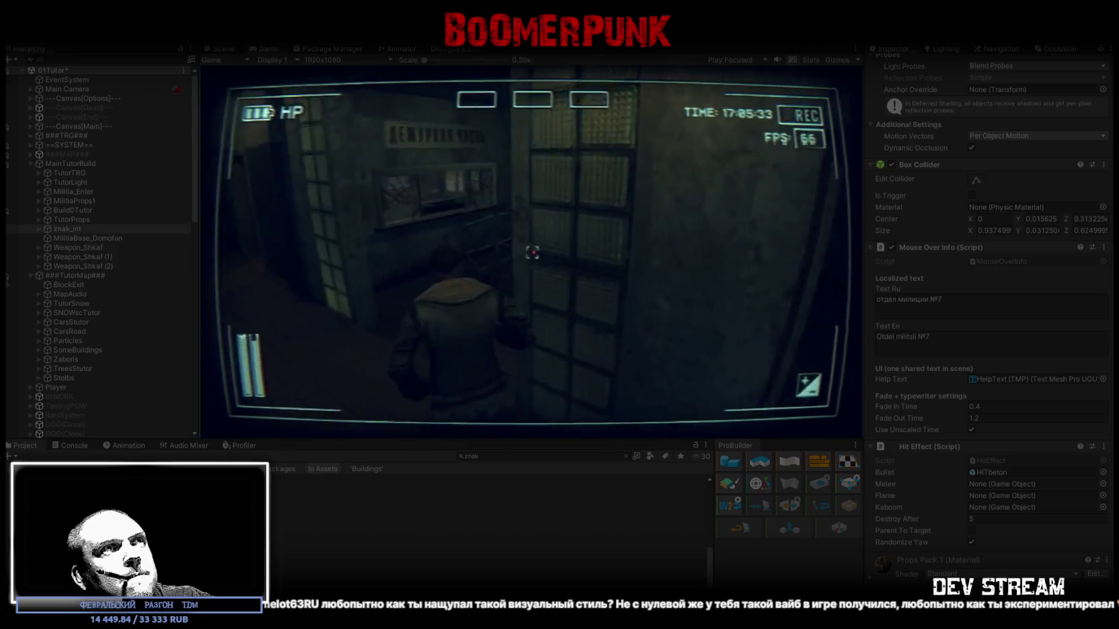
pyautogui.press('w')
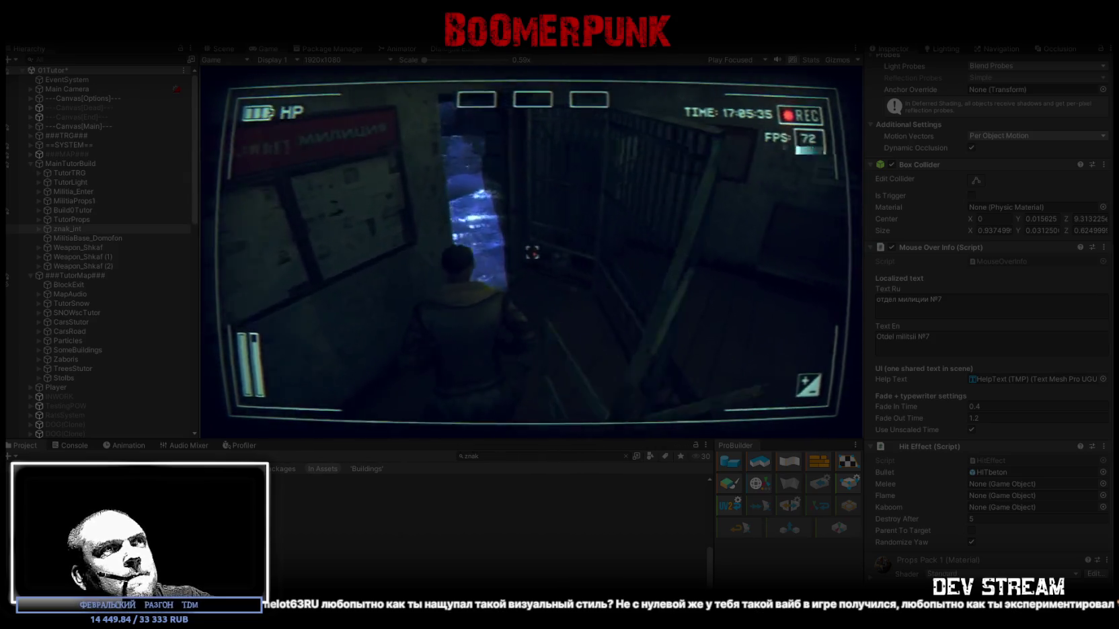
pyautogui.press('w')
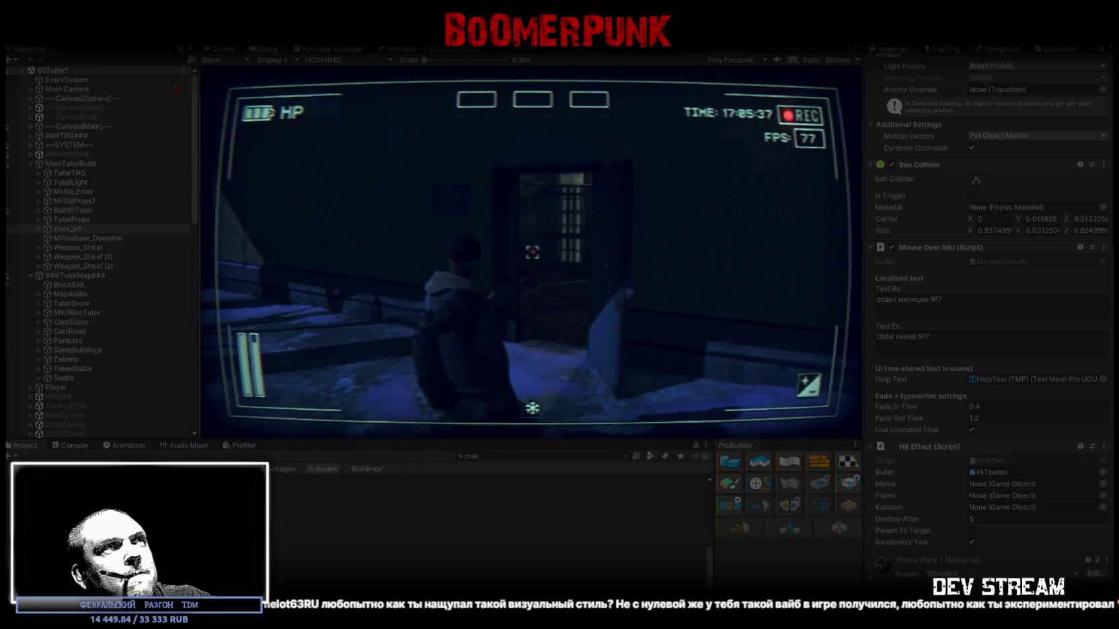
pyautogui.press('w')
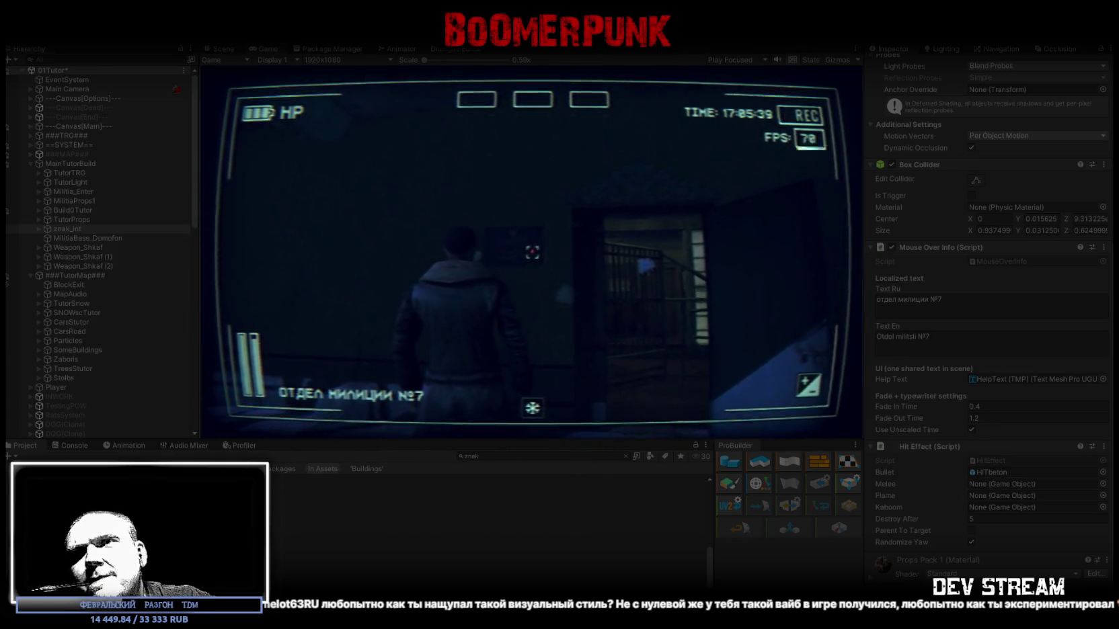
pyautogui.press('w')
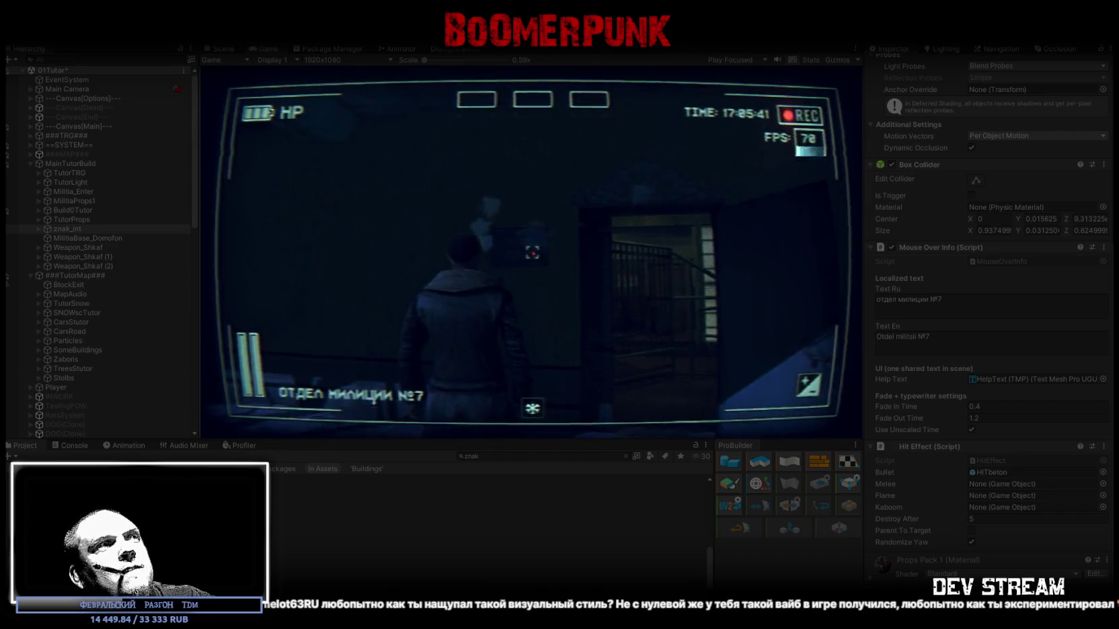
pyautogui.press('w')
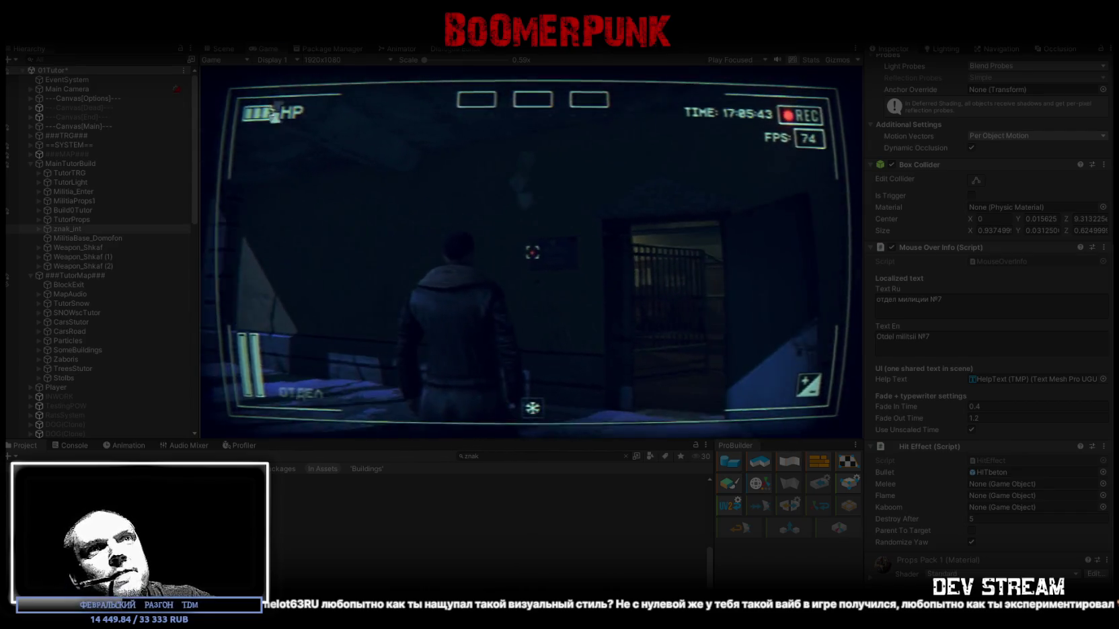
pyautogui.press('w')
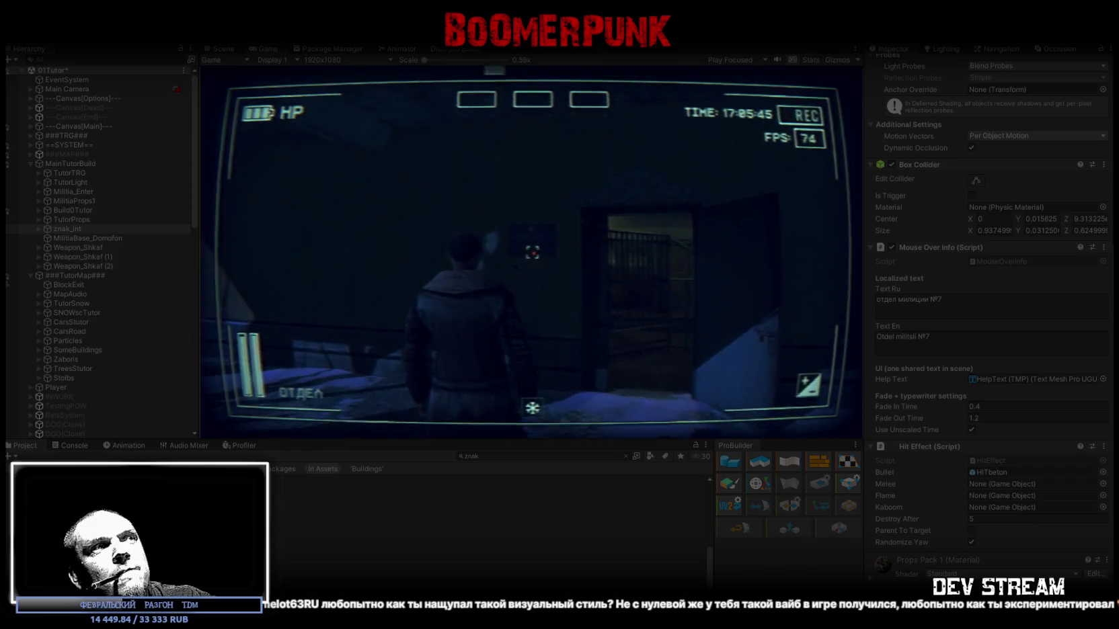
pyautogui.press('w')
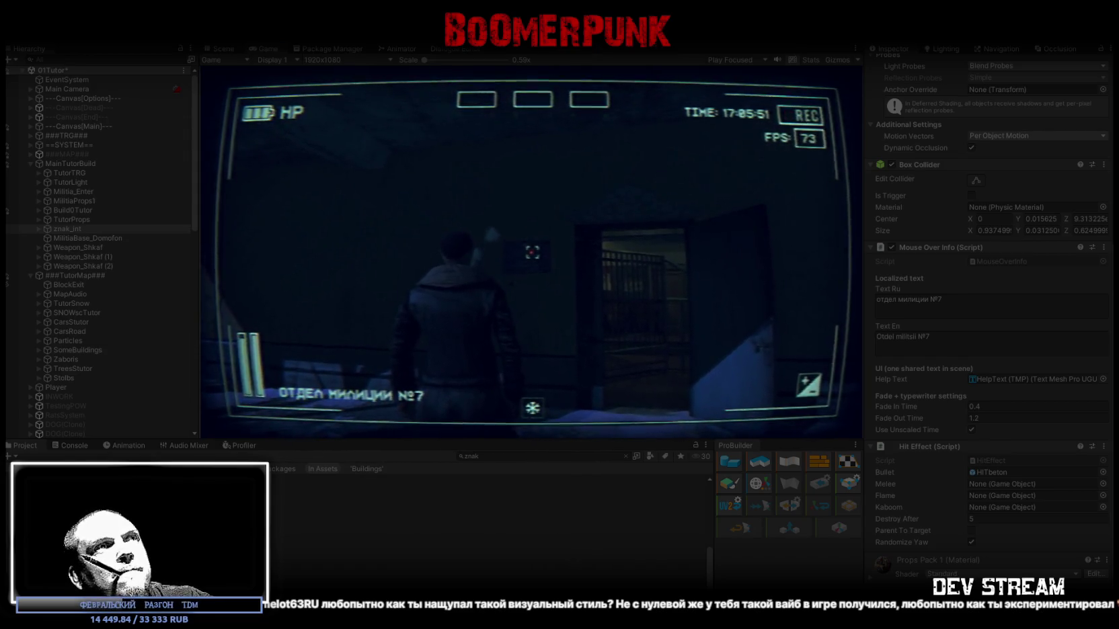
# Walk past the van through the lit doorway into the stairwell, then move the 000.png window up-left.
pyautogui.press('w')
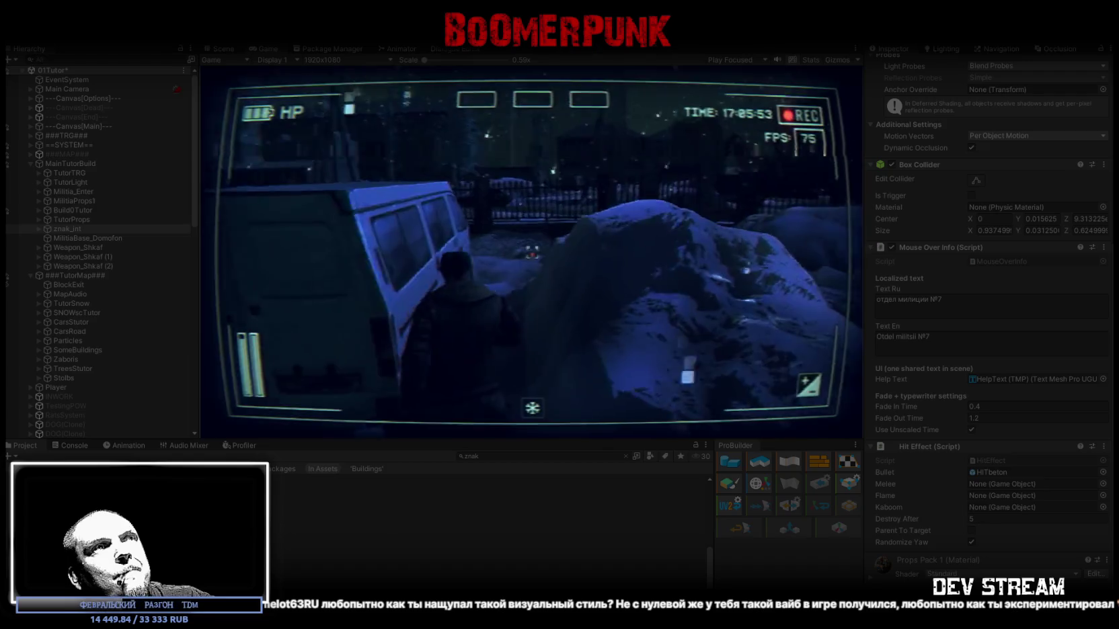
pyautogui.press('w')
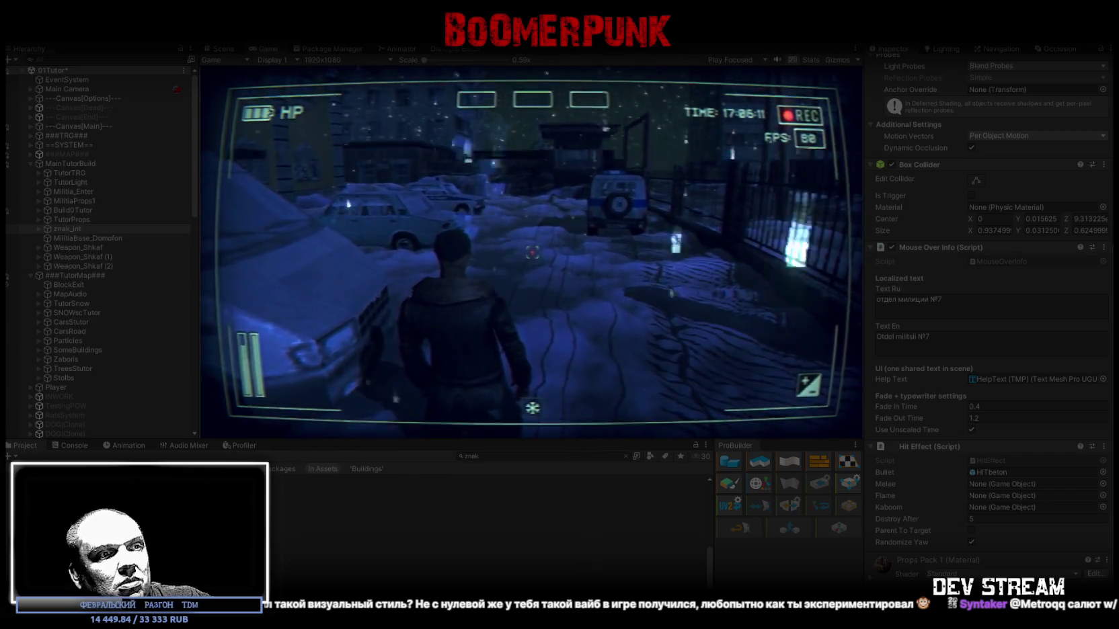
pyautogui.press('w')
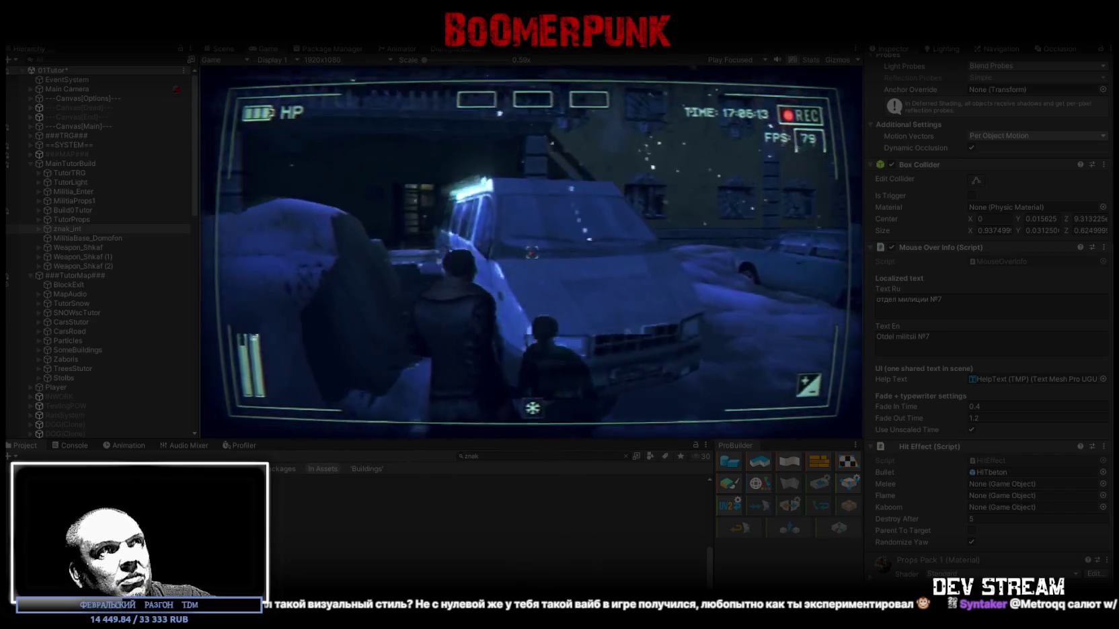
pyautogui.press('w')
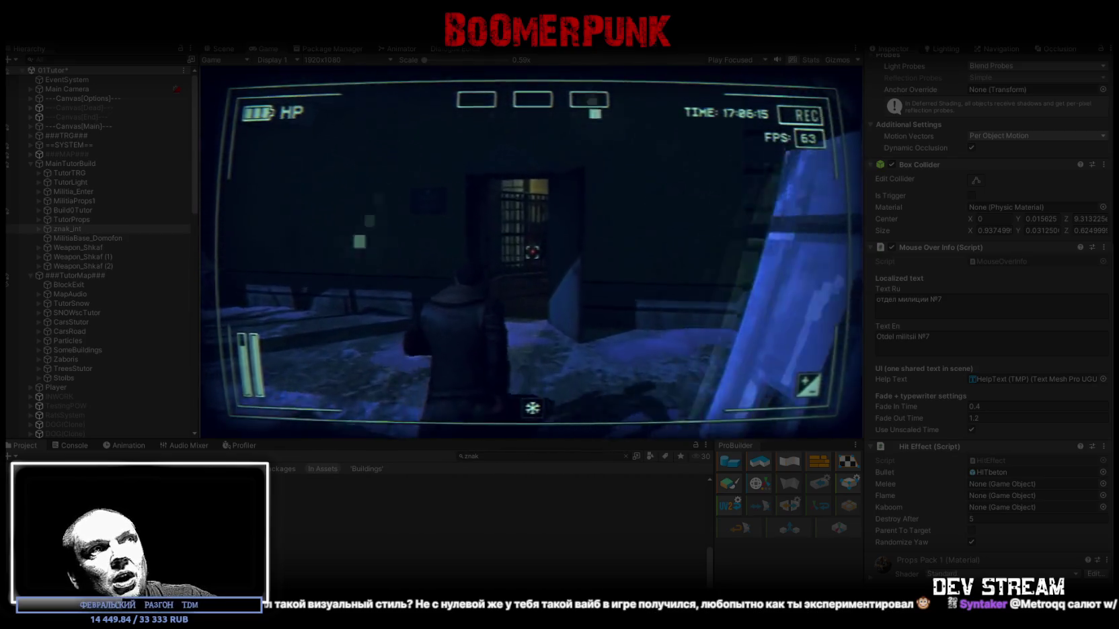
pyautogui.press('w')
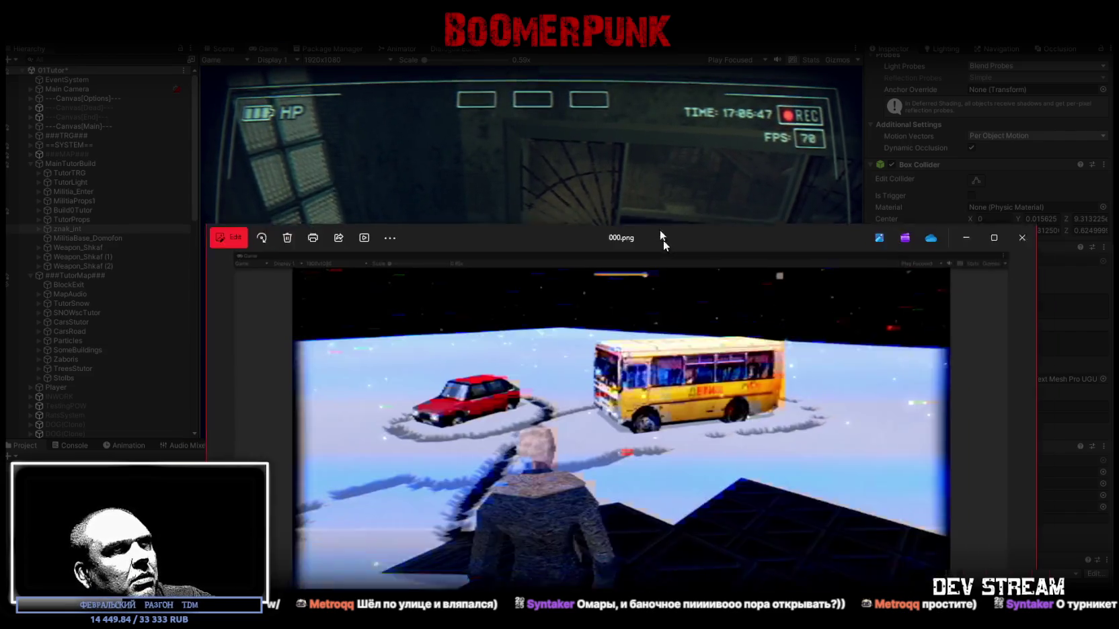
pyautogui.moveTo(662, 241); pyautogui.dragTo(606, 91)
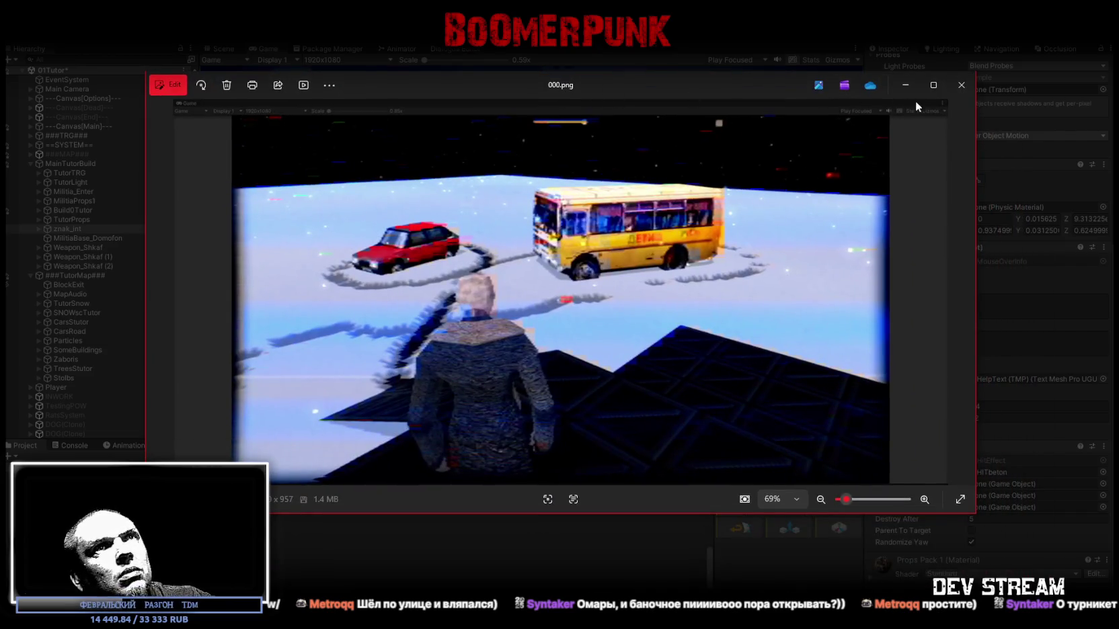
# View the screenshot full screen, step to the gameplay video, and leave full screen.
pyautogui.doubleClick(920, 103)
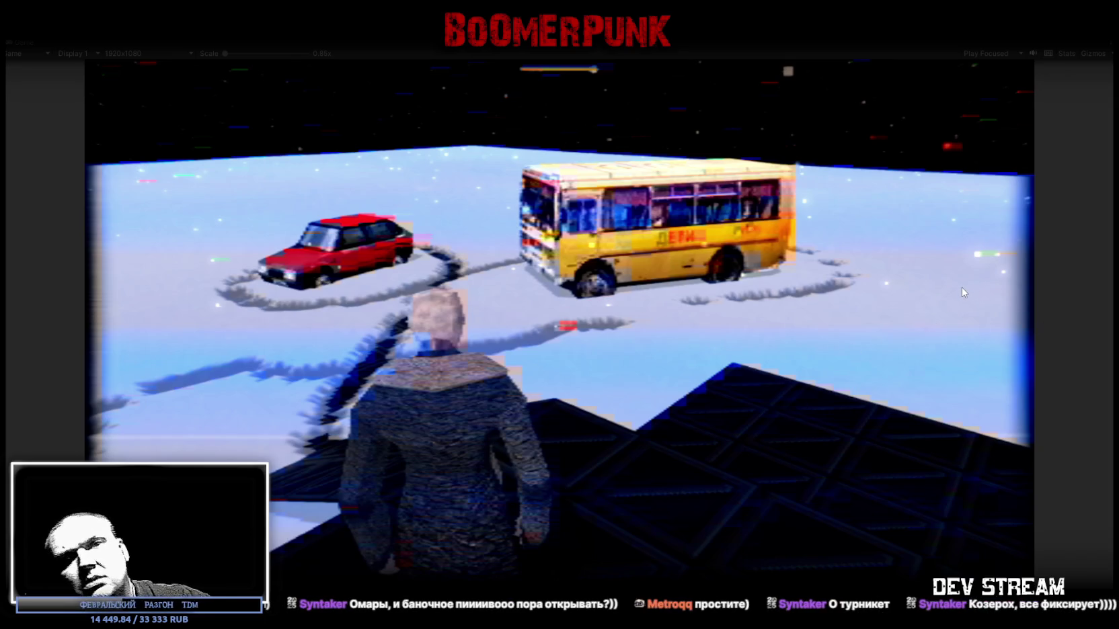
pyautogui.press('Escape')
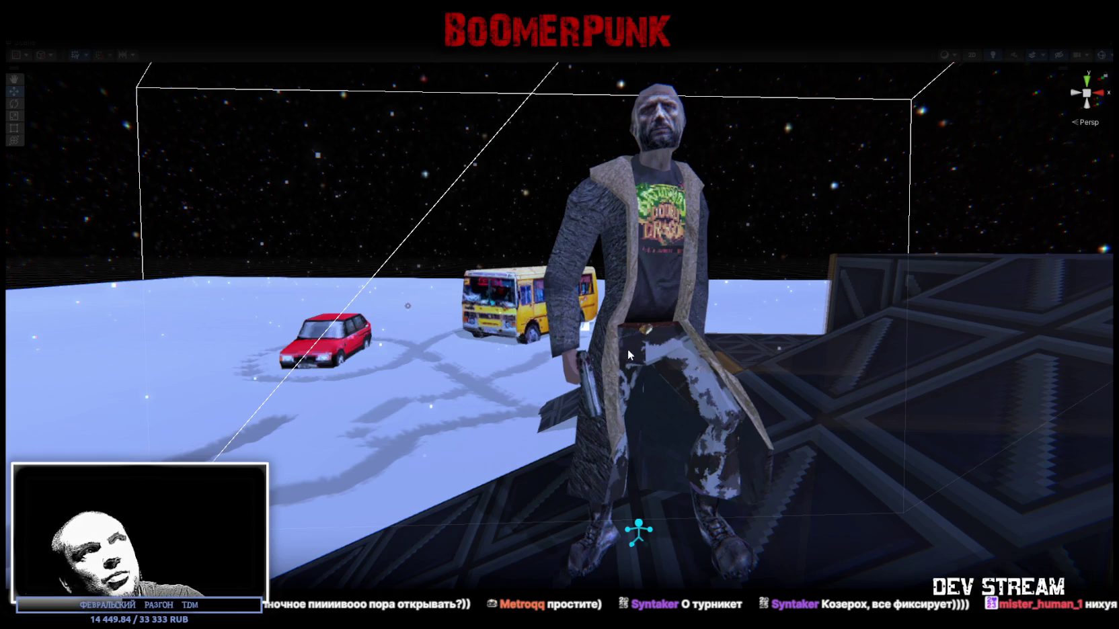
pyautogui.hotkey('ctrl', 'p')
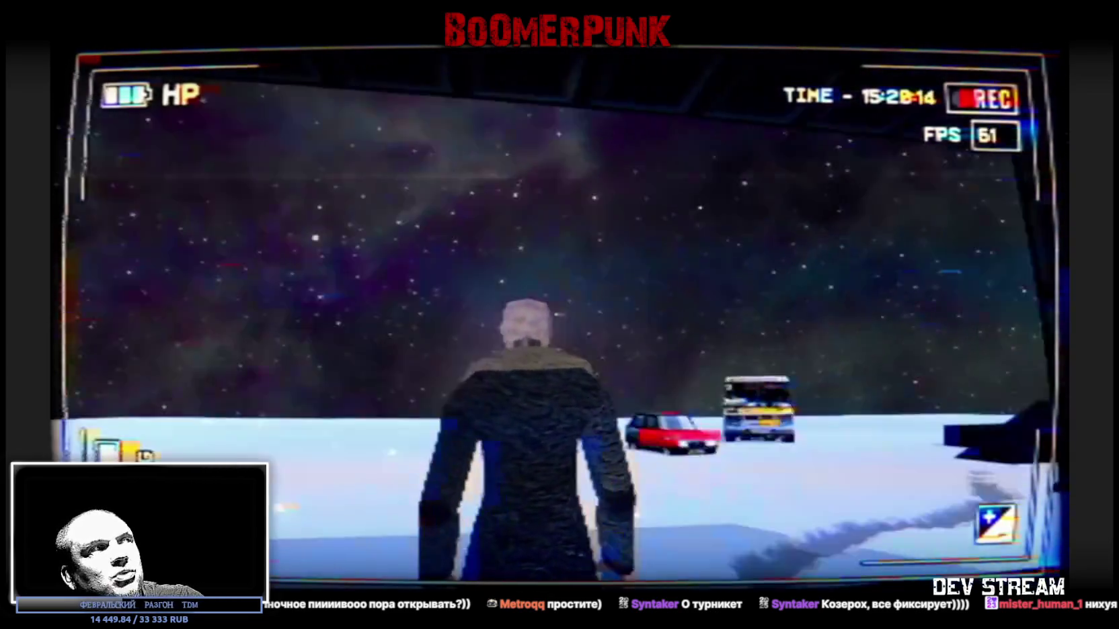
pyautogui.moveTo(561, 424)
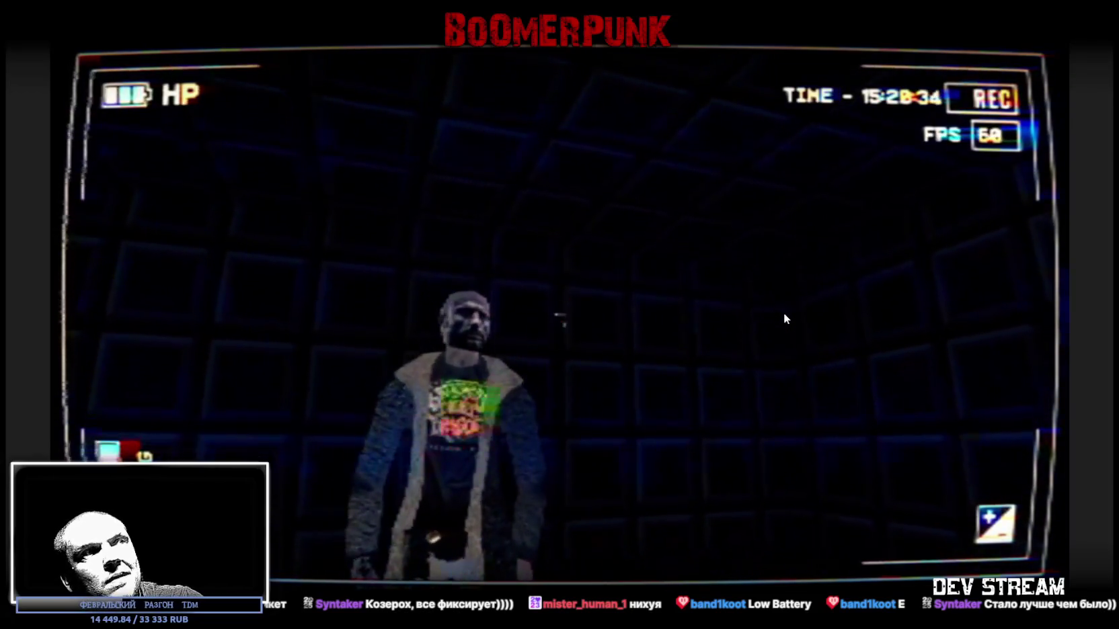
pyautogui.press('Escape')
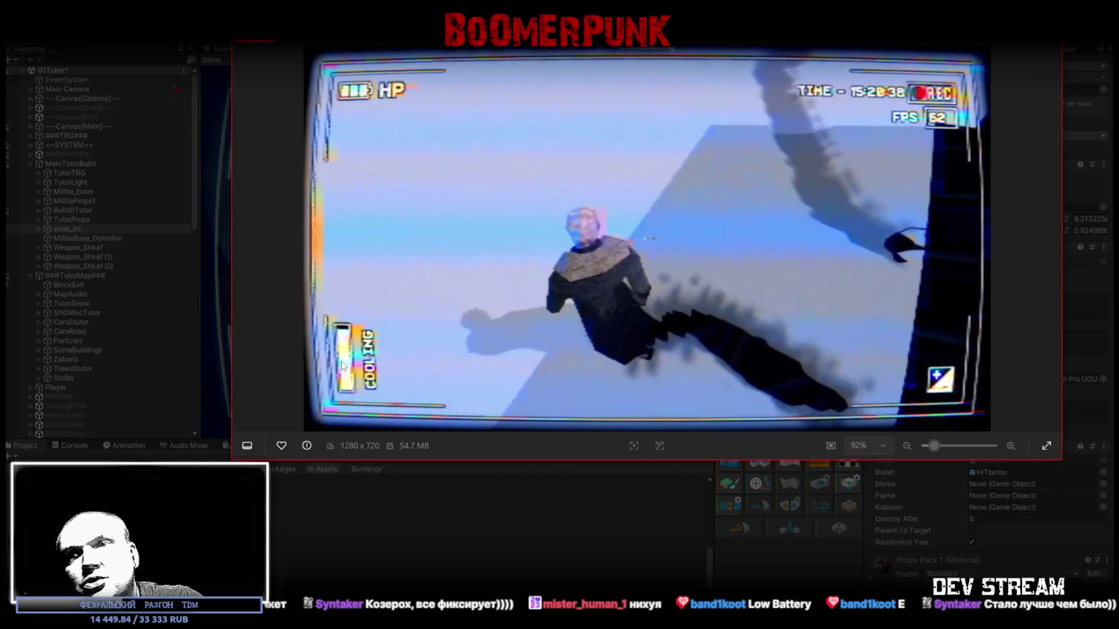
# Put the gameplay video back in full screen and toggle its sound on, then muted.
pyautogui.click(1024, 42)
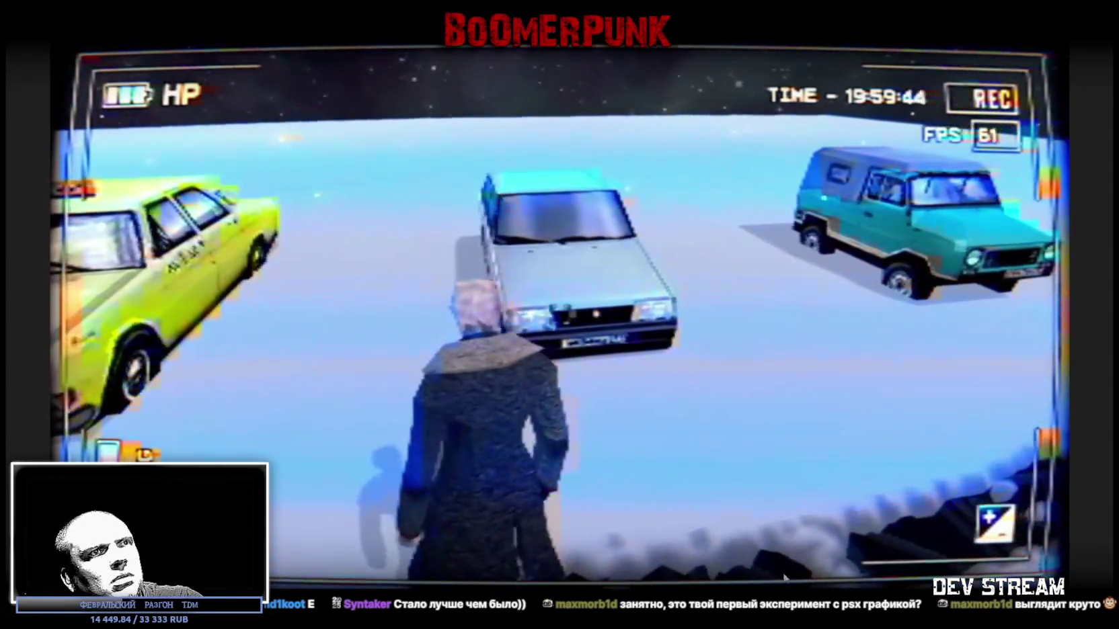
pyautogui.moveTo(396, 577)
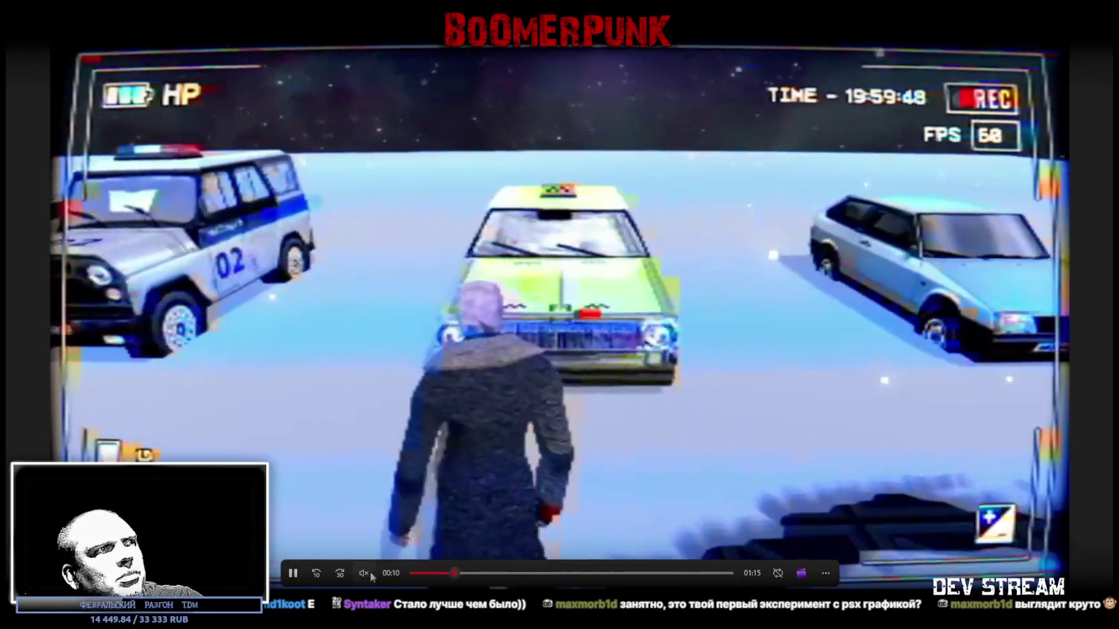
pyautogui.click(364, 573)
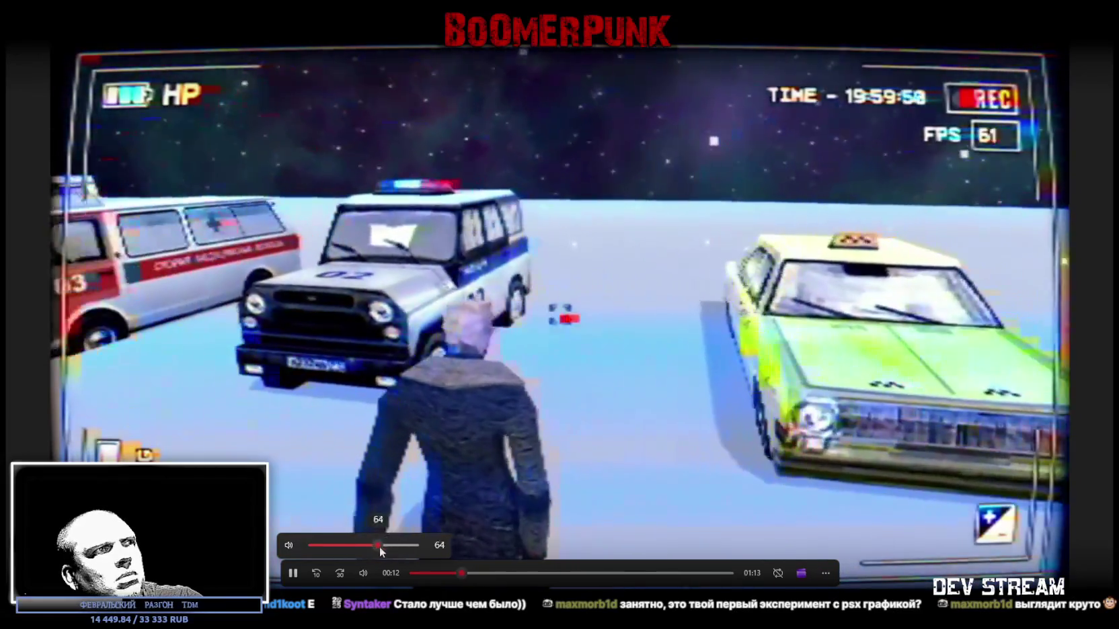
pyautogui.click(363, 574)
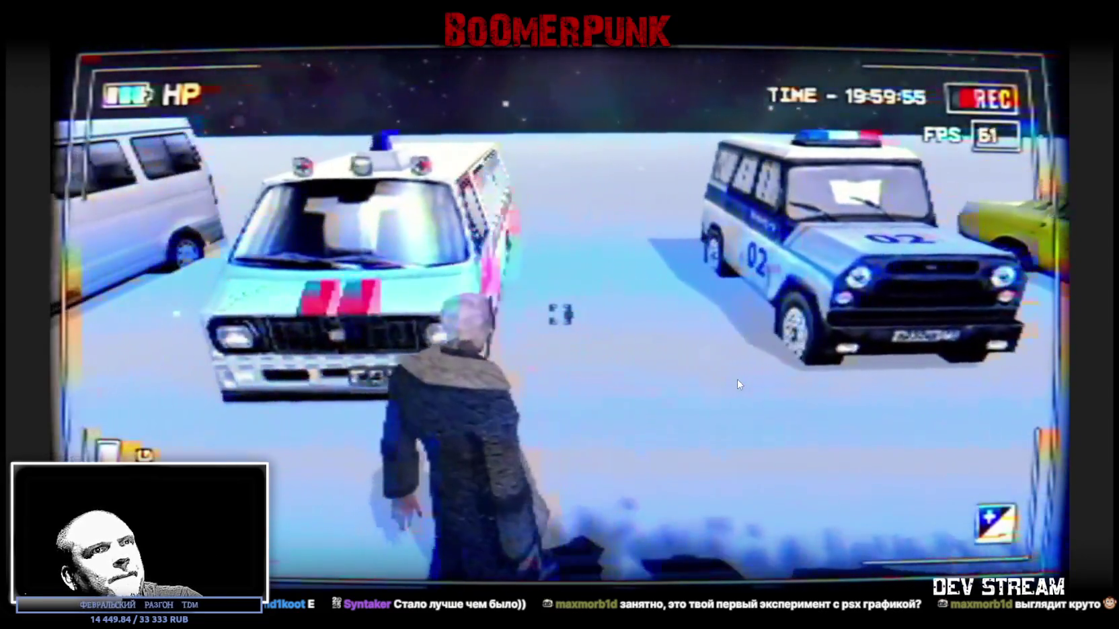
# Browse onward through the next captures, including the train interior.
pyautogui.moveTo(737, 384)
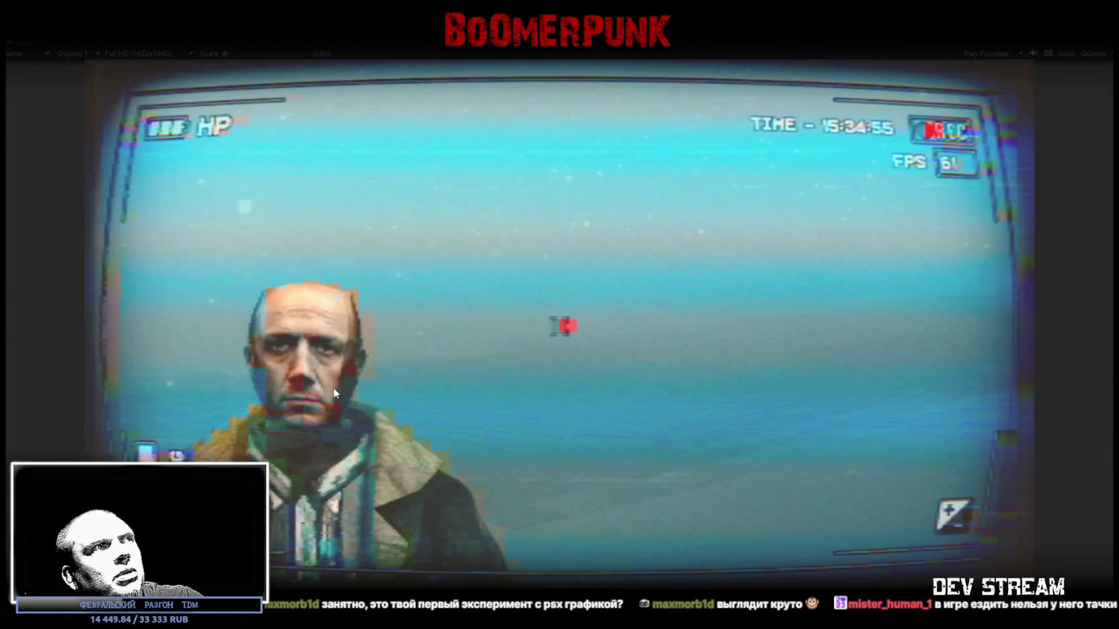
pyautogui.hotkey('ctrl', 'p')
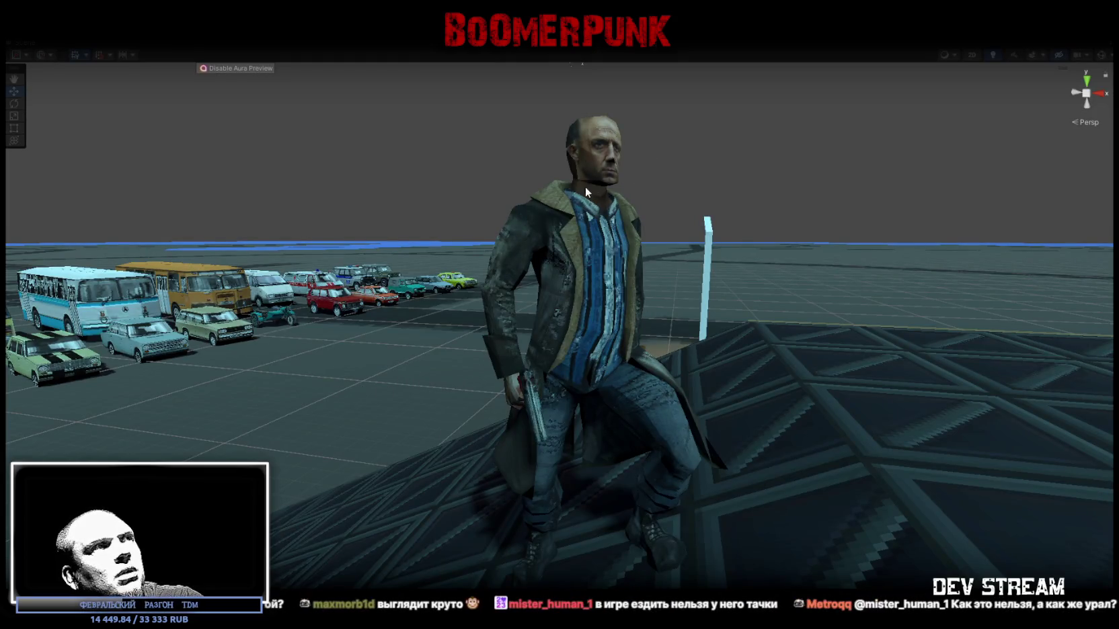
pyautogui.hotkey('ctrl', '2')
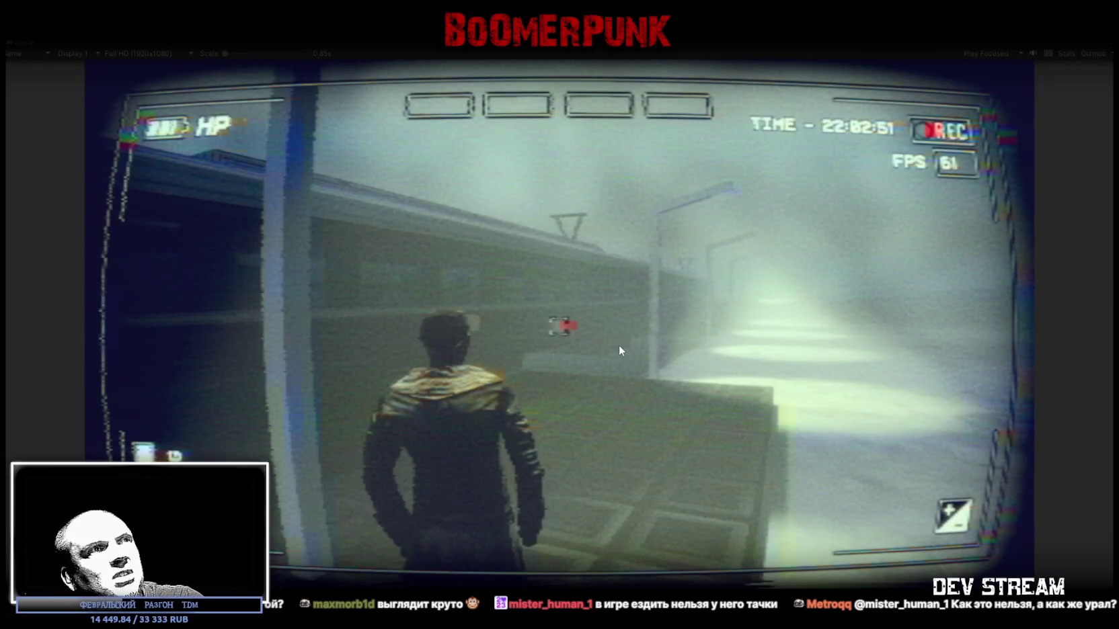
pyautogui.hotkey('ctrl', '1')
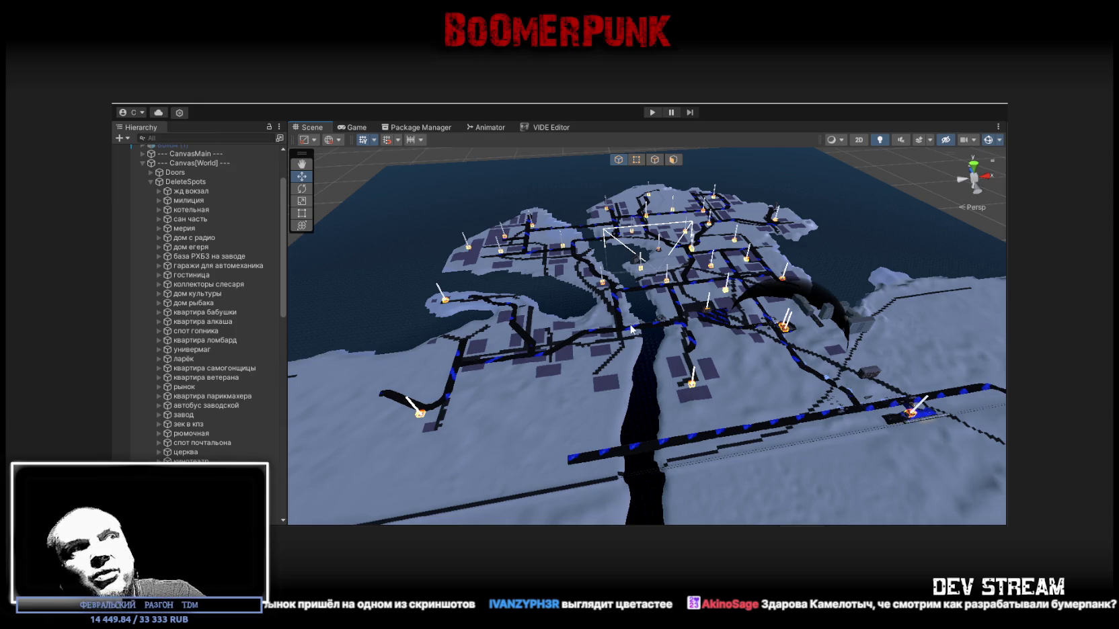
# Enter Play mode with Ctrl+P to play-test the militia building interior.
pyautogui.hotkey('ctrl', 'p')
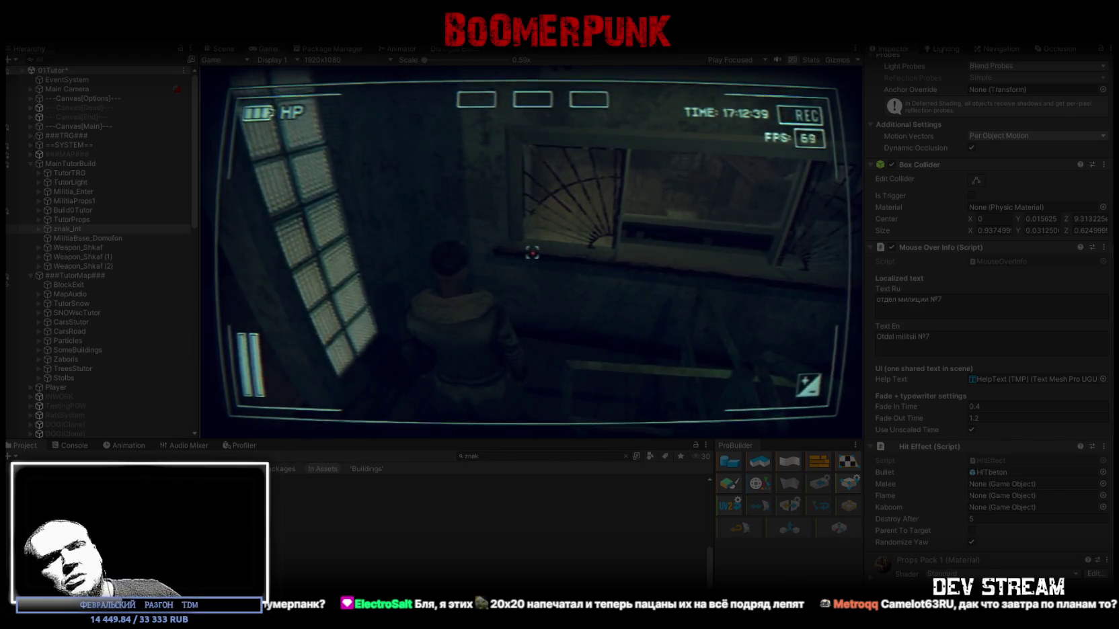
# Turn the character toward the barred window and maximize the Game view.
pyautogui.press('a')
pyautogui.press('d')
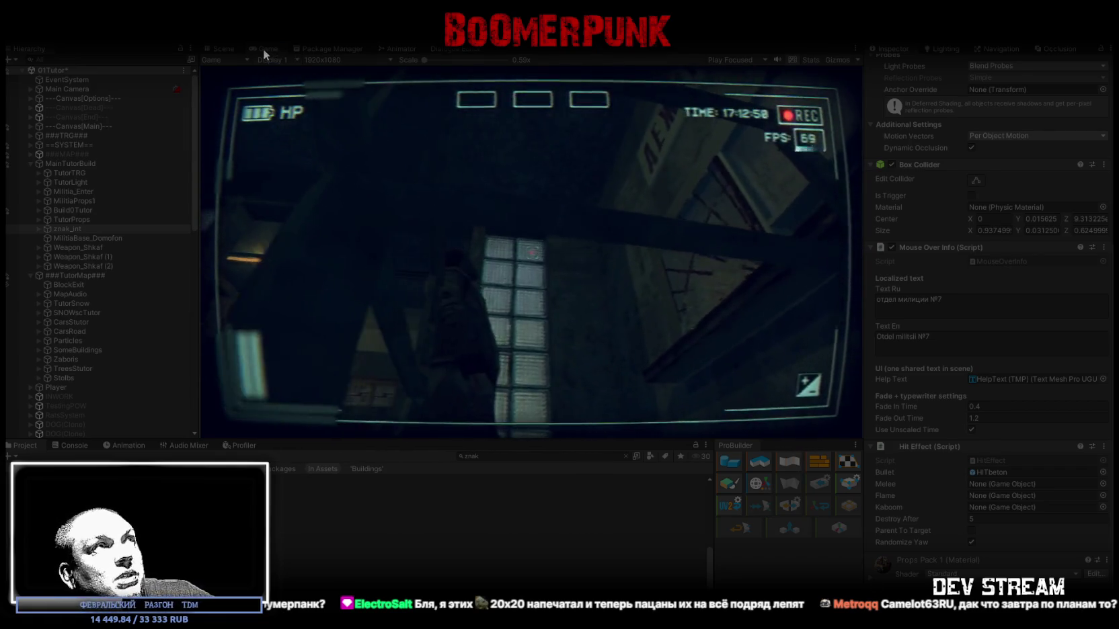
pyautogui.doubleClick(263, 48)
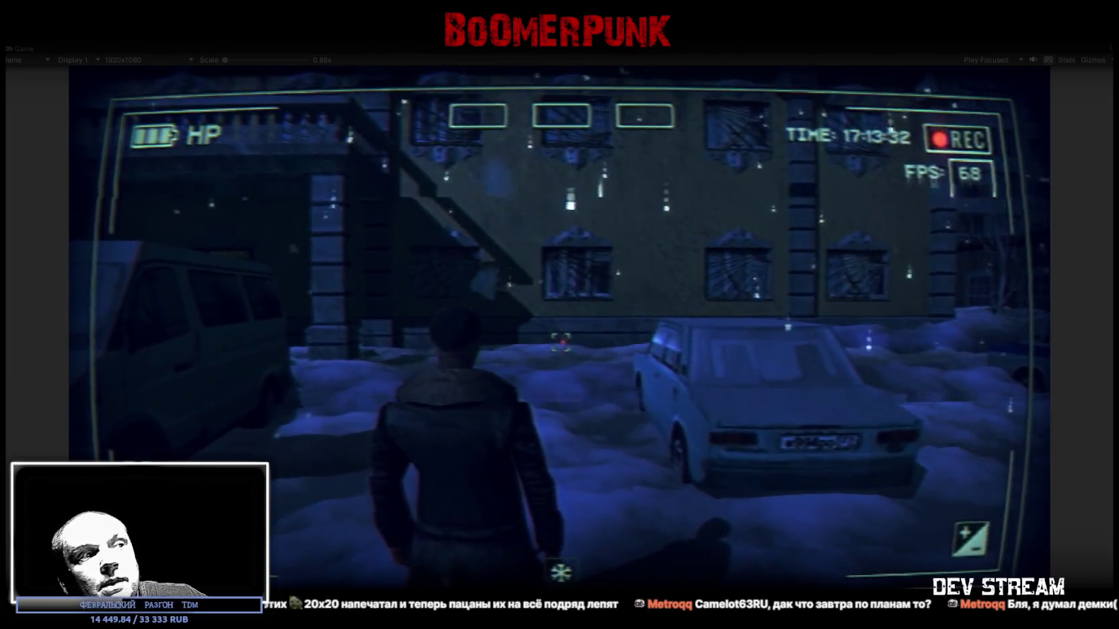
# Walk past the parked cars and van into the glass-block room, then switch to the stream schedule sheet.
pyautogui.press('w')
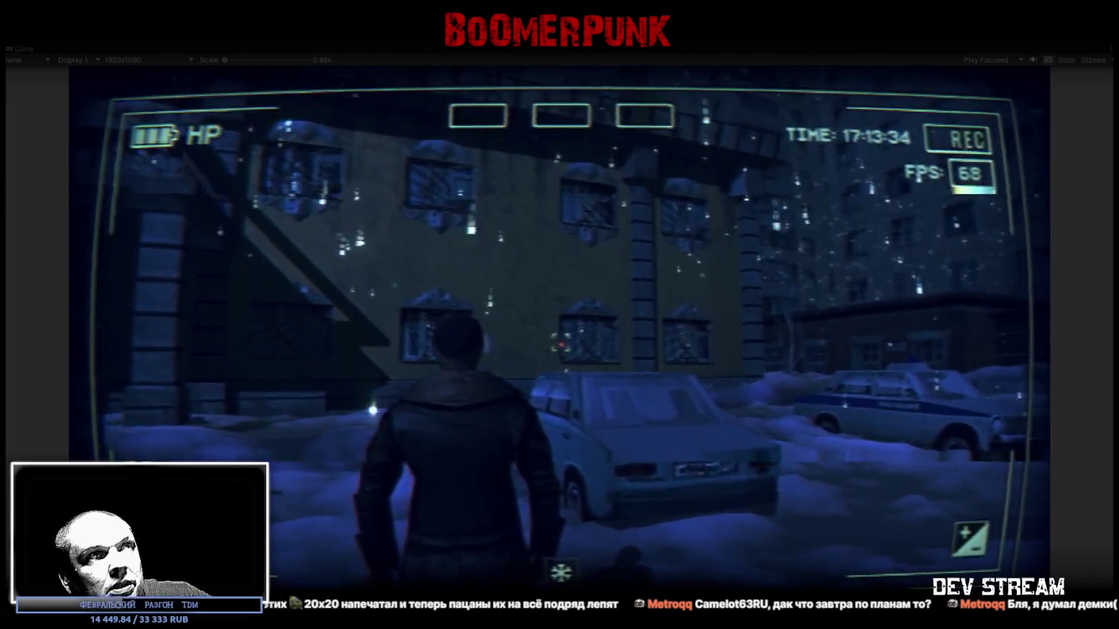
pyautogui.press('w')
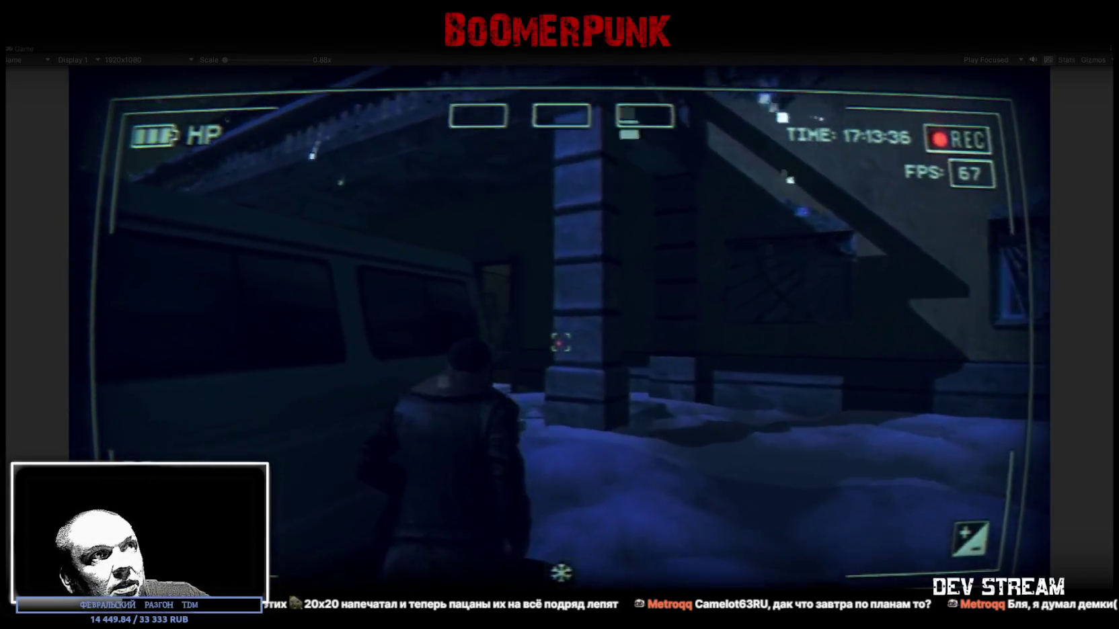
pyautogui.press('w')
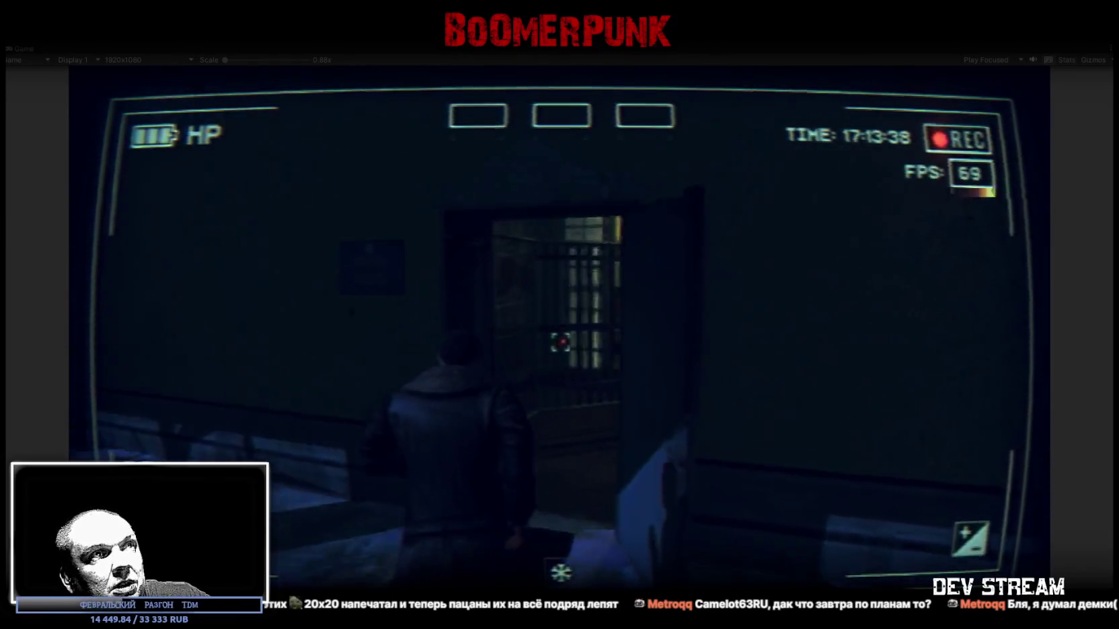
pyautogui.press('w')
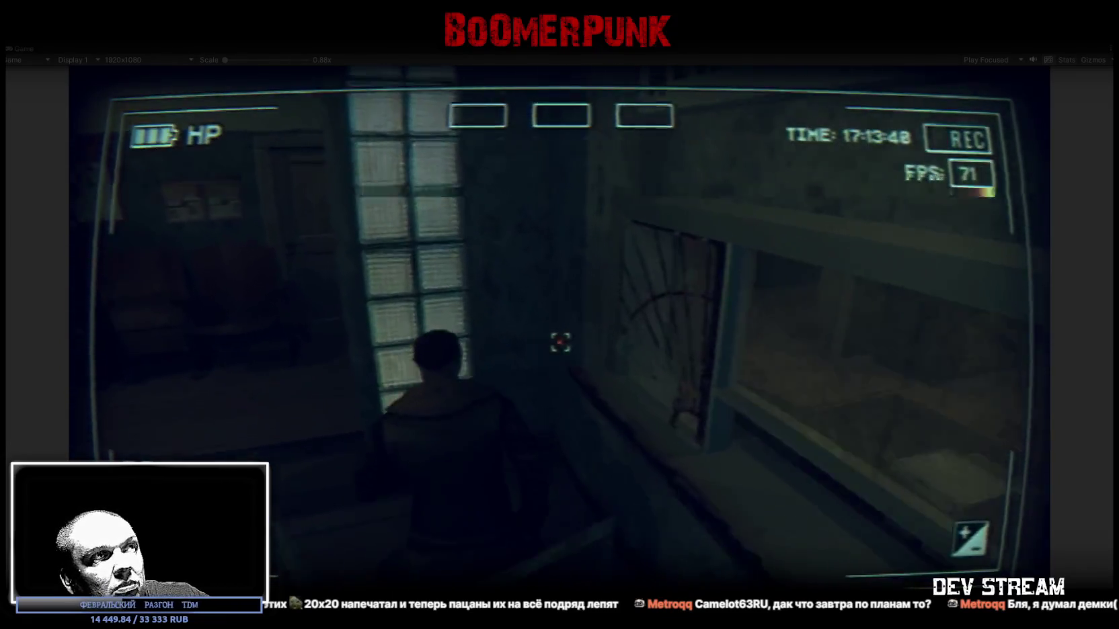
pyautogui.press('w')
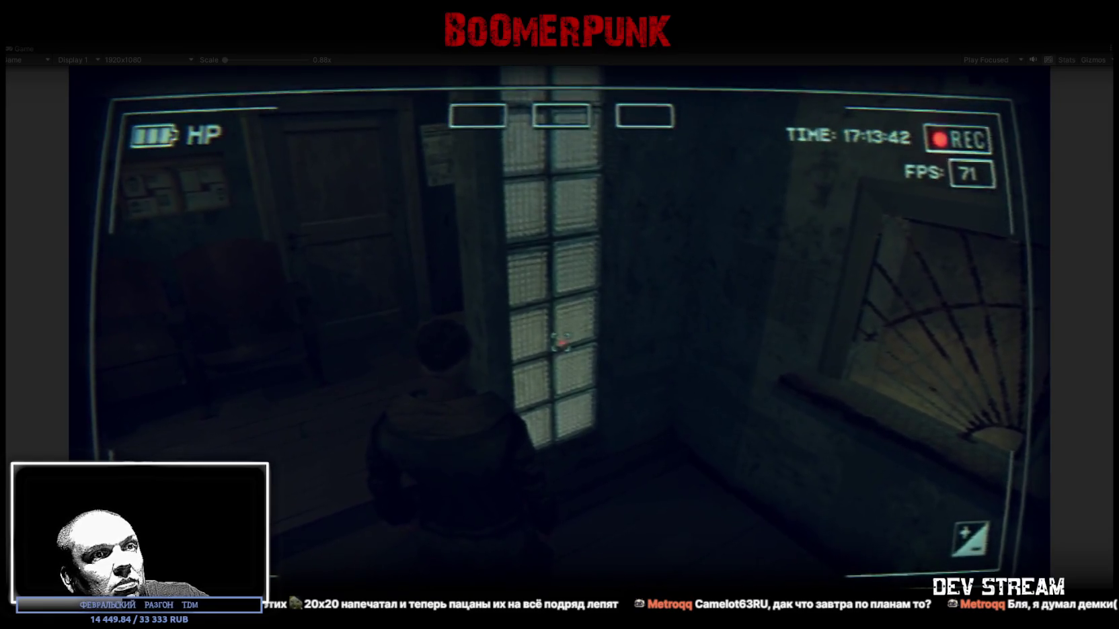
pyautogui.hotkey('alt', 'Tab')
pyautogui.scroll(-5, 655, 392)
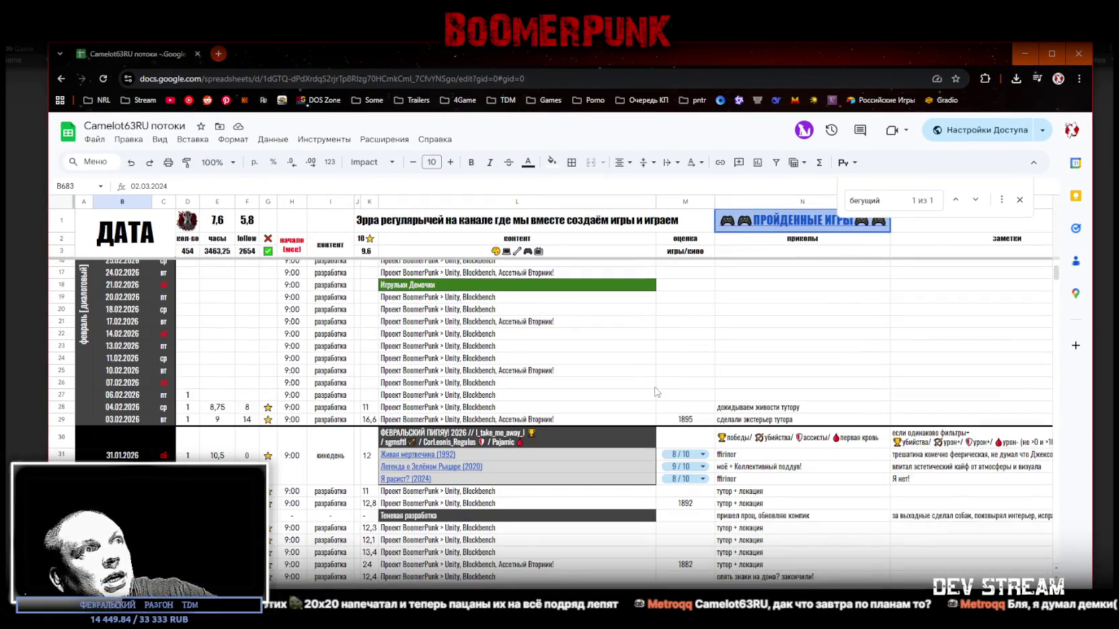
# Copy the Теневая разработка row D36:L36 into rows 22–23 (14.02.2026 and 13.02.2026).
pyautogui.moveTo(188, 516); pyautogui.dragTo(464, 518)
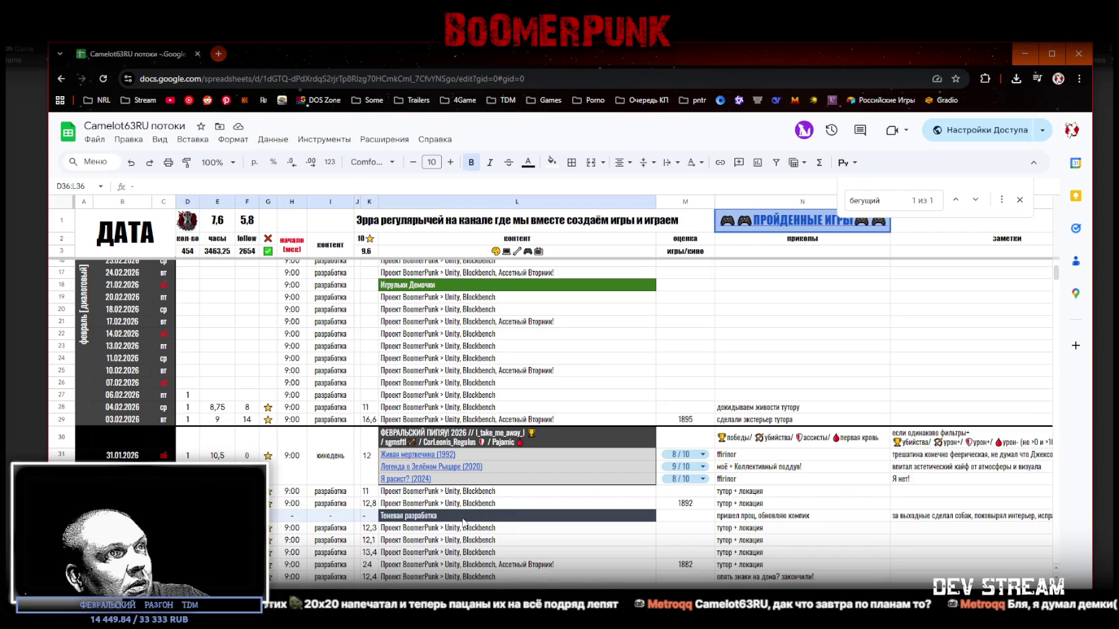
pyautogui.click(191, 336)
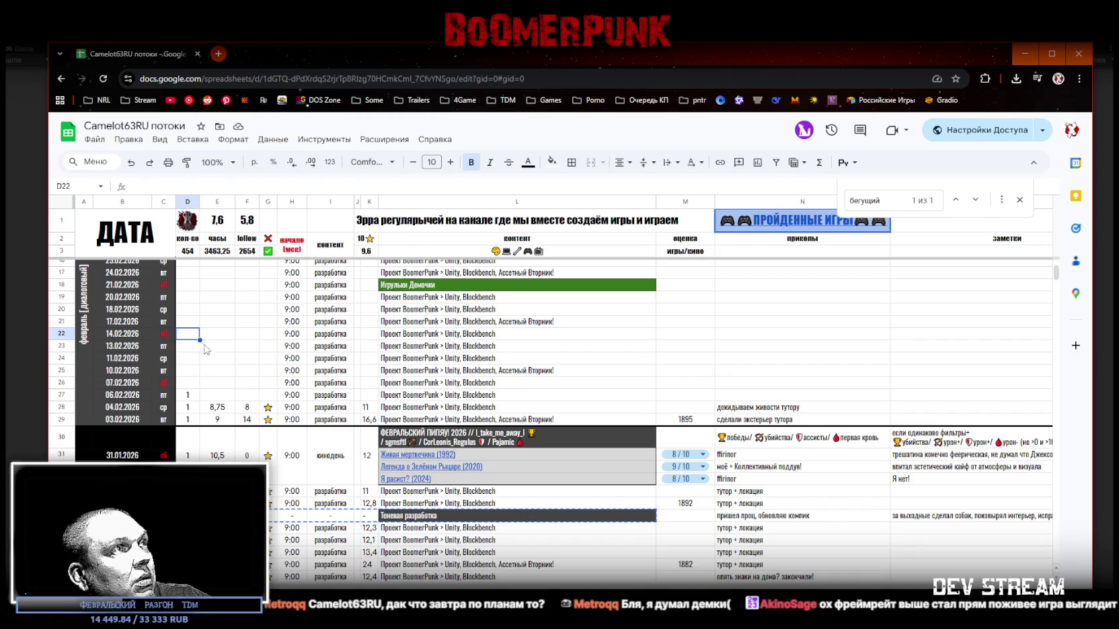
pyautogui.hotkey('ctrl', 'v')
pyautogui.press('Down')
pyautogui.hotkey('ctrl', 'v')
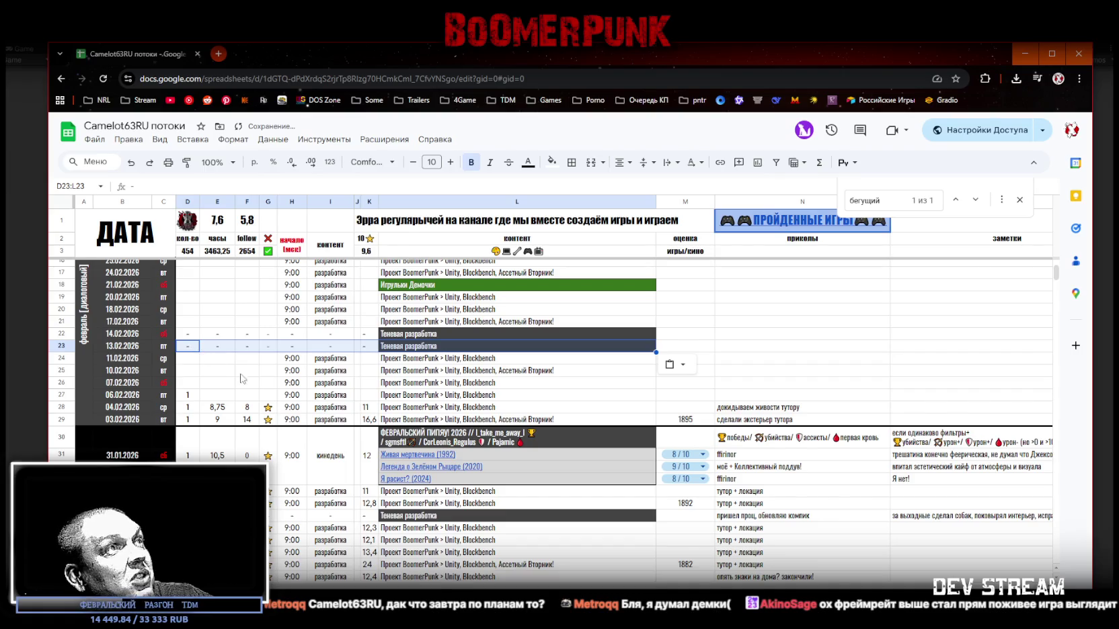
# Move the selection to cell N23 and return to the running Unity game.
pyautogui.scroll(1, 238, 376)
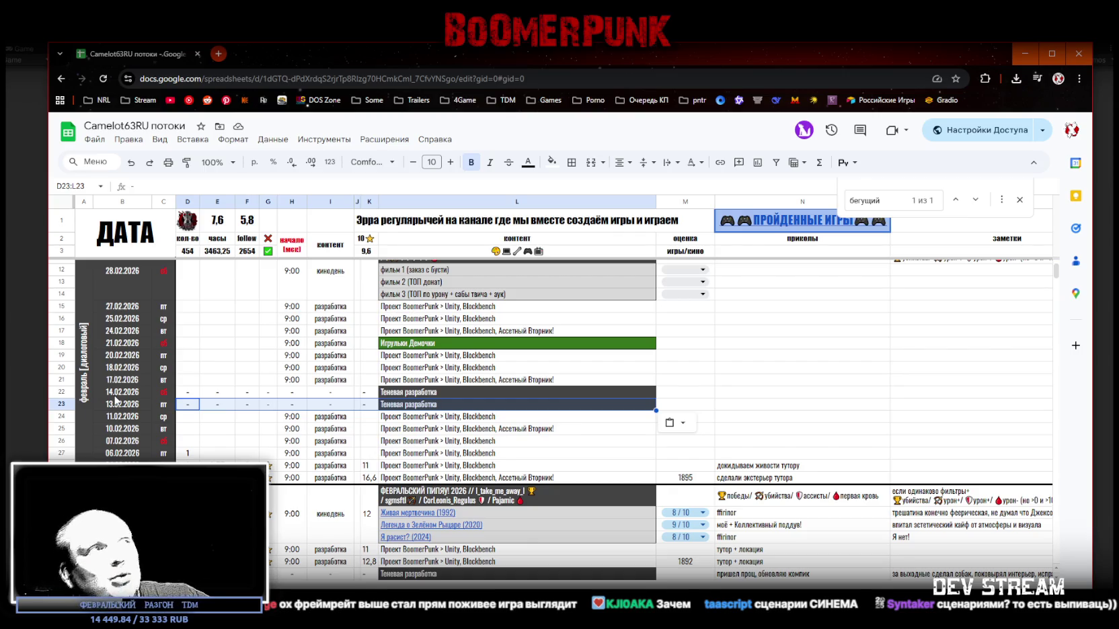
pyautogui.click(757, 408)
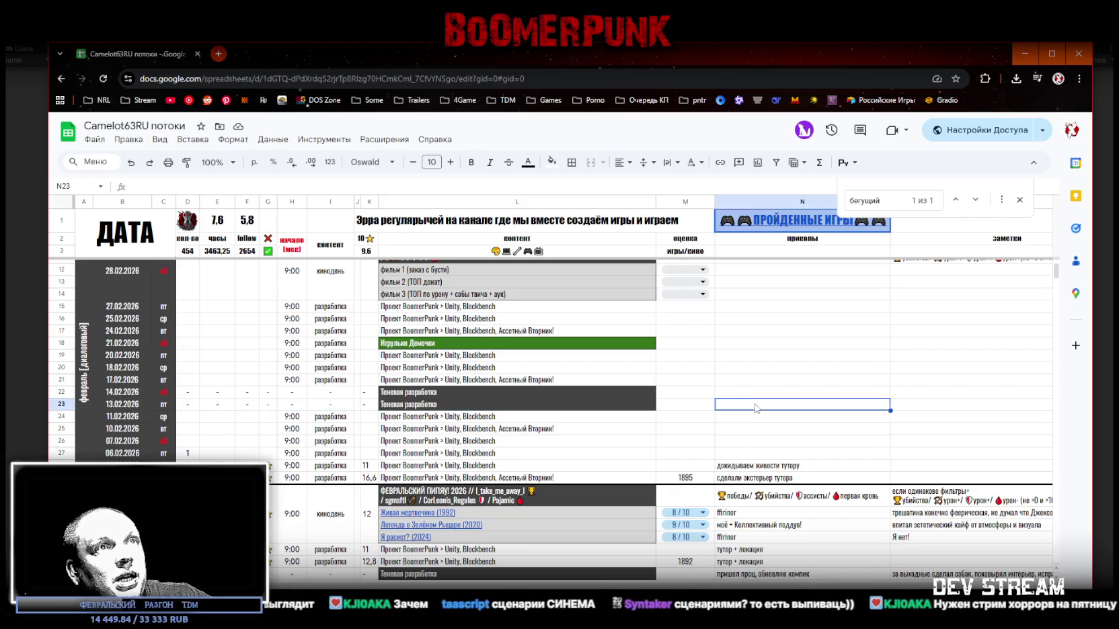
pyautogui.hotkey('alt', 'Tab')
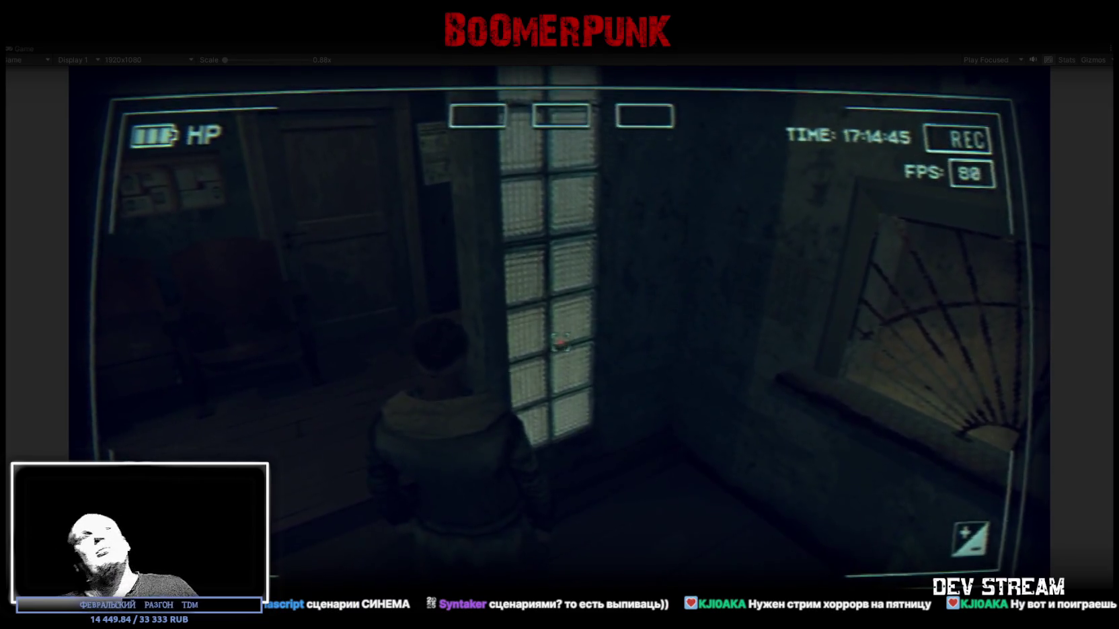
# Restore the full editor layout and orbit the 3D scene to a high top-down view.
pyautogui.doubleClick(21, 49)
pyautogui.click(224, 50)
pyautogui.moveTo(464, 242)
pyautogui.mouseDown()
pyautogui.moveTo(467, 258)
pyautogui.moveTo(512, 270)
pyautogui.moveTo(511, 302)
pyautogui.moveTo(769, 289)
pyautogui.moveTo(599, 325)
pyautogui.moveTo(542, 317)
pyautogui.moveTo(546, 277)
pyautogui.moveTo(562, 257)
pyautogui.moveTo(649, 278)
pyautogui.mouseUp()
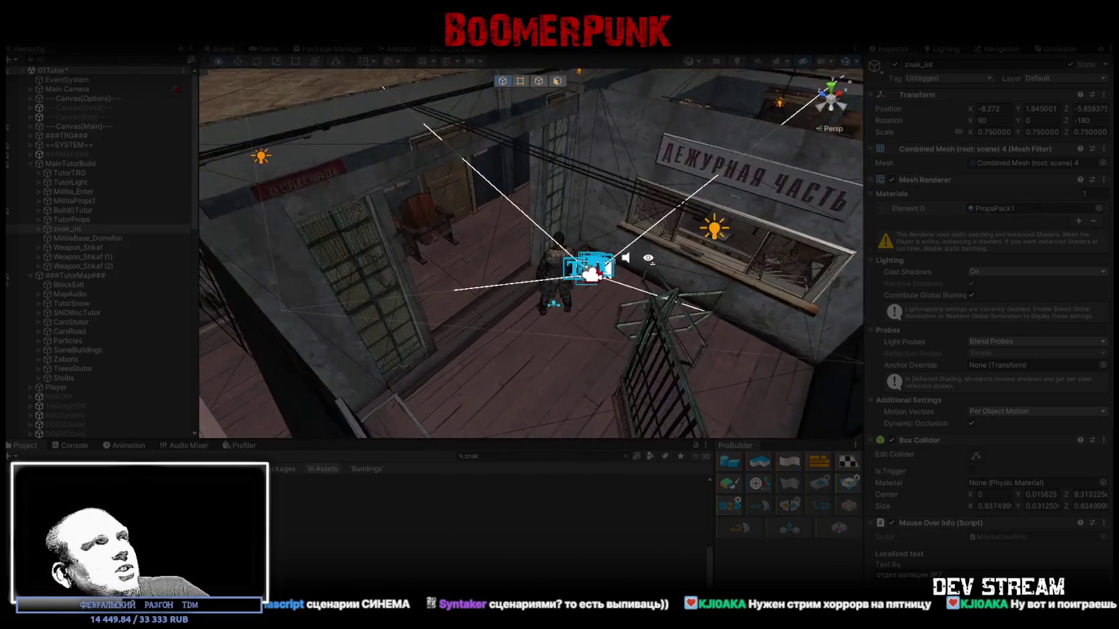
# Maximize the Game view and overlay the rendering statistics, showing about 67.5 FPS.
pyautogui.click(271, 49)
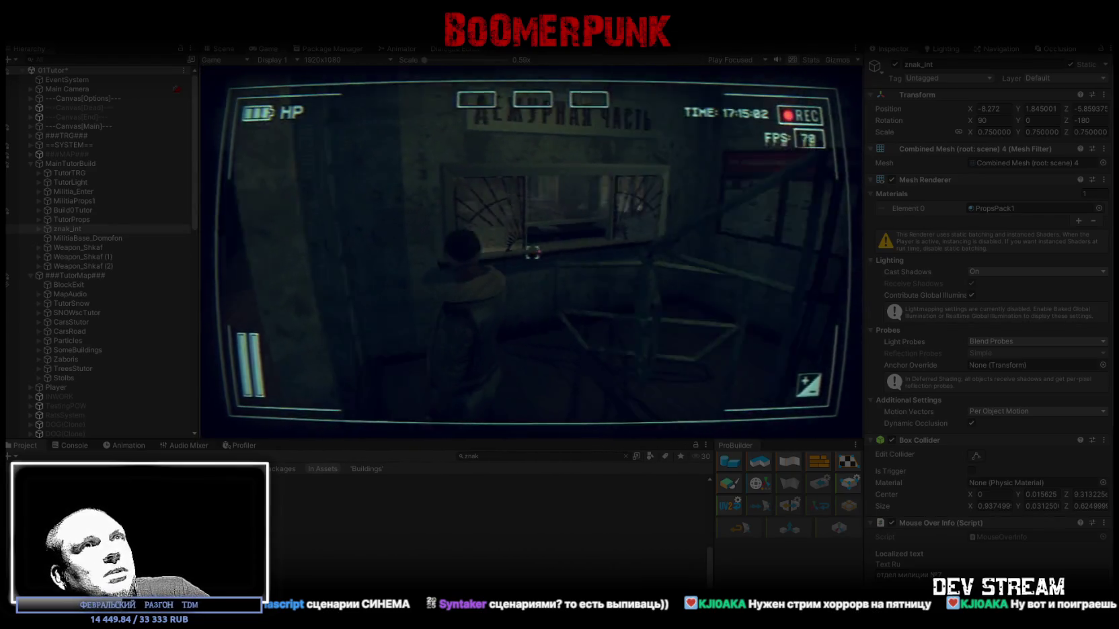
pyautogui.doubleClick(266, 48)
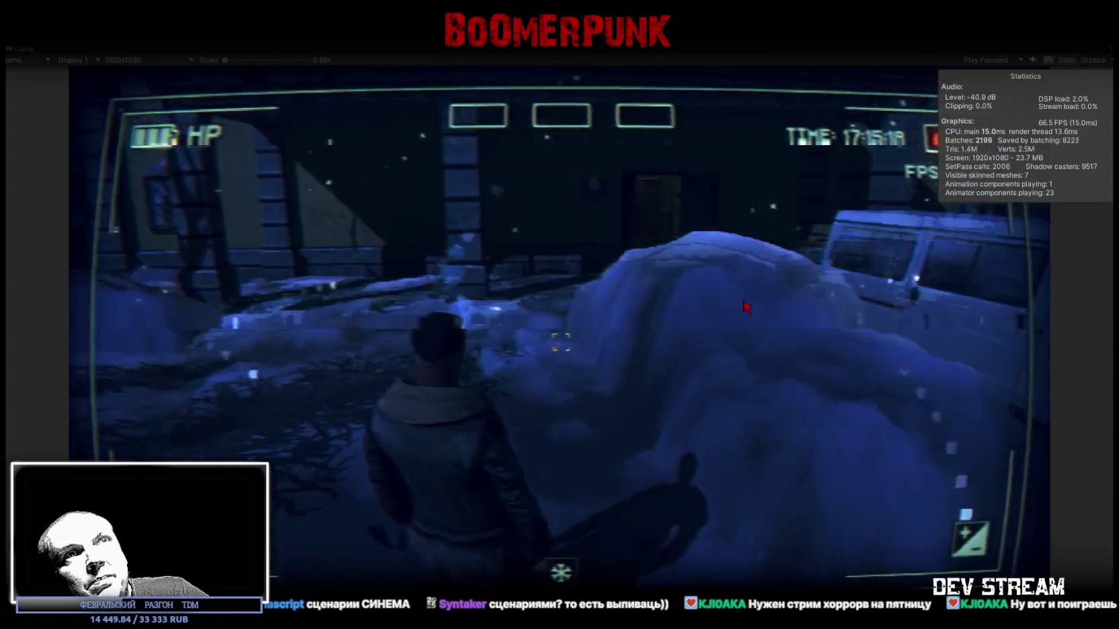
pyautogui.click(1068, 58)
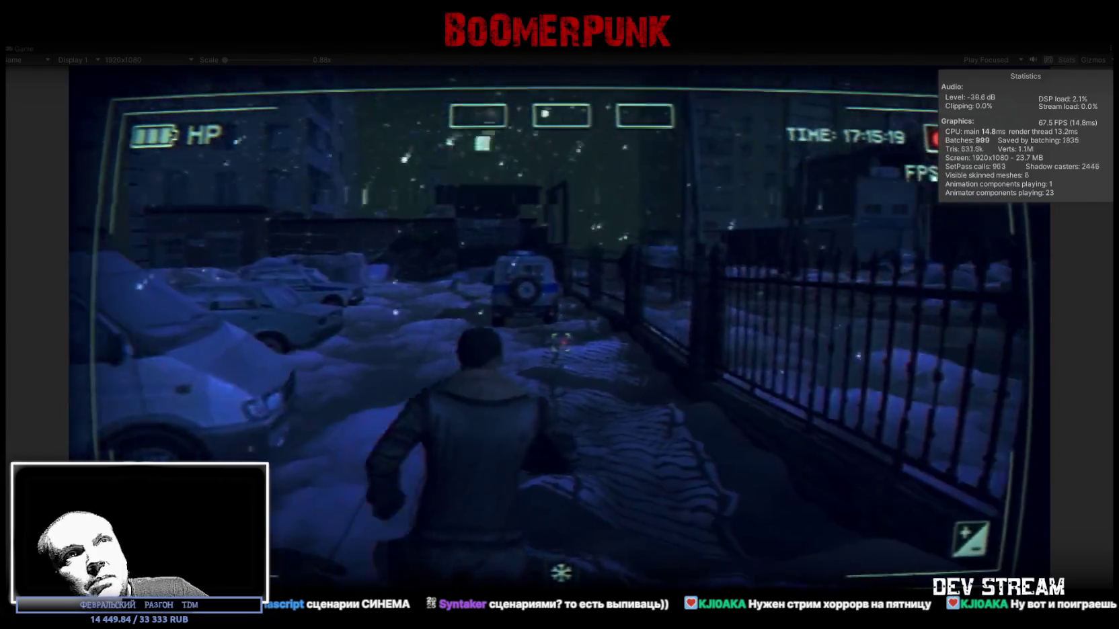